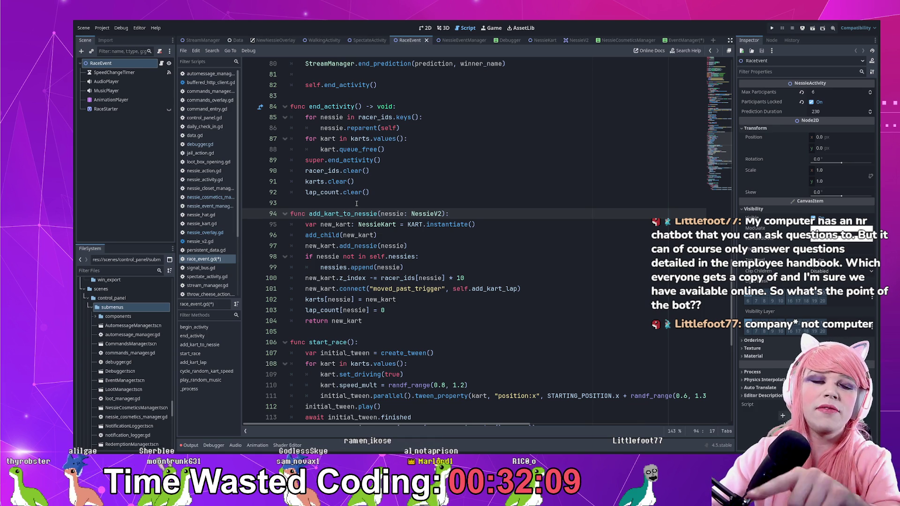
Put the cursor at the end of line 97, after add_nessie in add_kart_to_nessie.
click(384, 149)
click(450, 245)
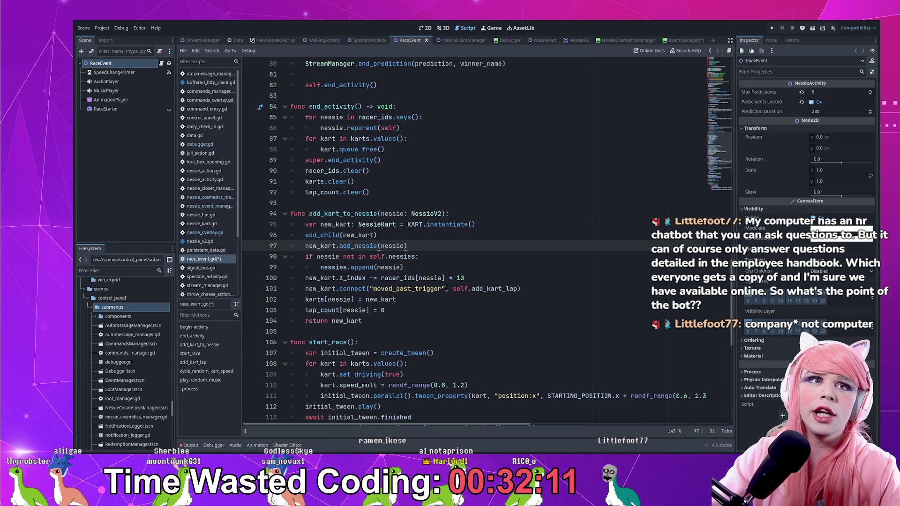
key(Up)
key(Up)
key(Up)
key(Down)
key(Down)
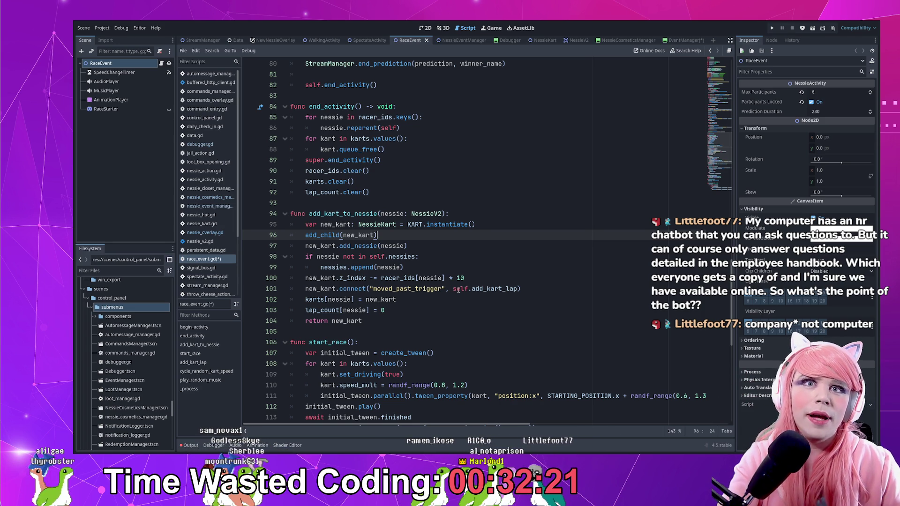
click(533, 242)
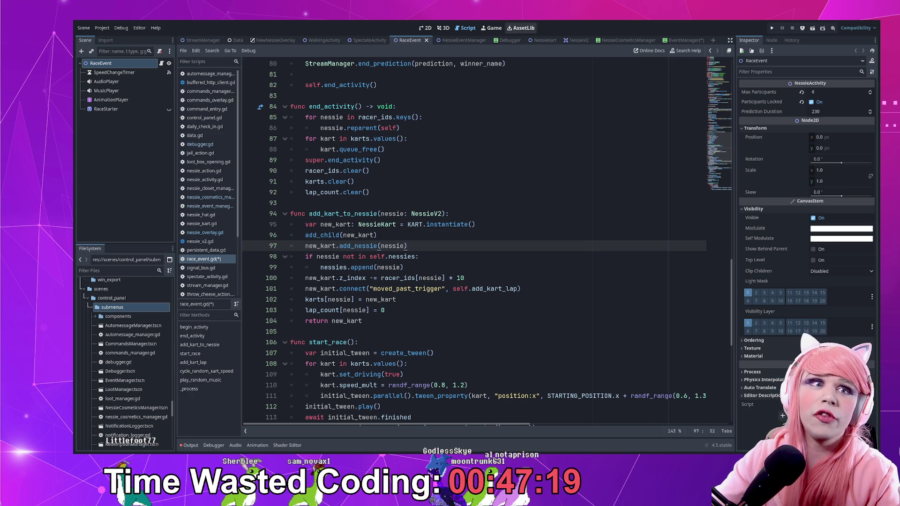
Select lines 98–104 around the z_index line, then go to the end_activity declaration.
click(285, 138)
key(shift+Down)
key(shift+Down)
key(shift+Down)
click(436, 266)
scroll(437, 267, up, 4)
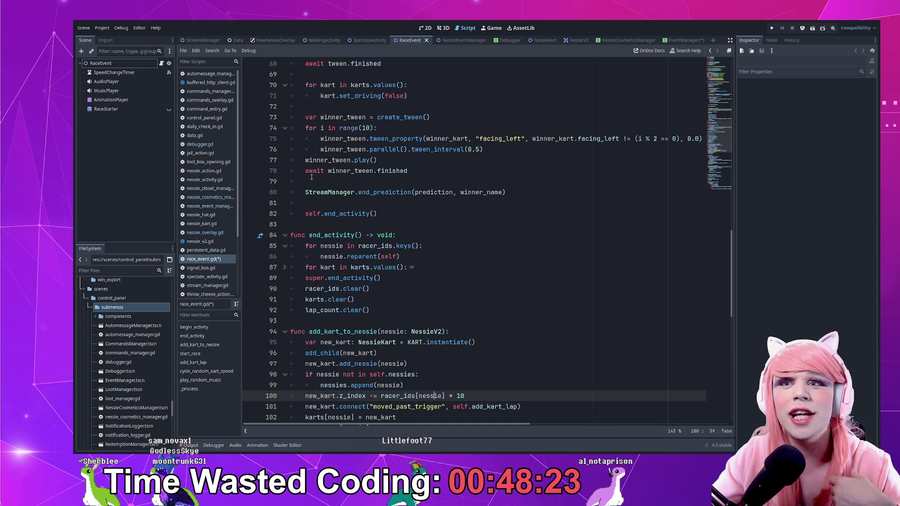
click(413, 235)
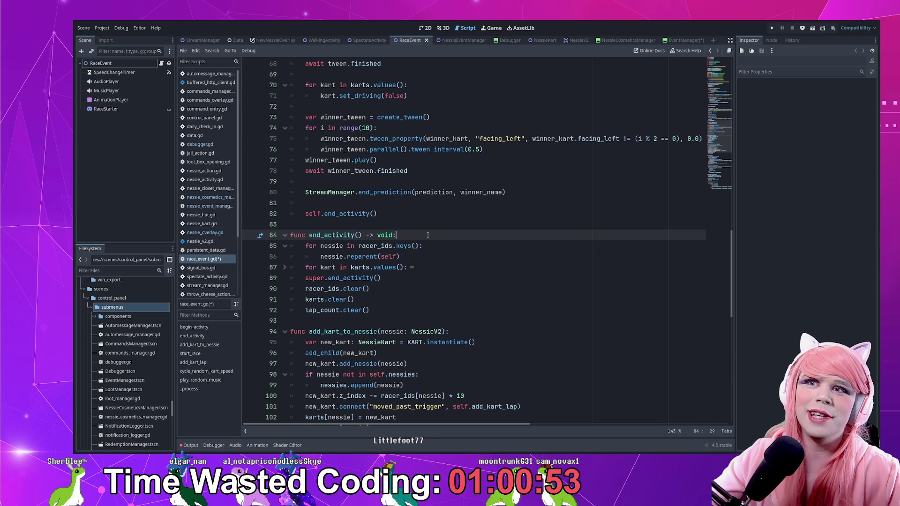
key(Down)
key(Down)
key(Down)
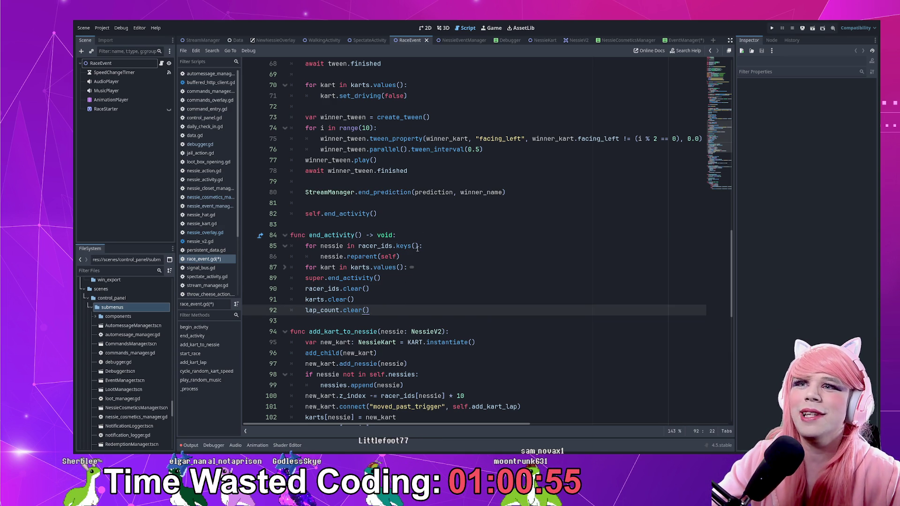
key(shift+Home)
key(shift+Up)
key(shift+Up)
key(shift+Up)
click(449, 306)
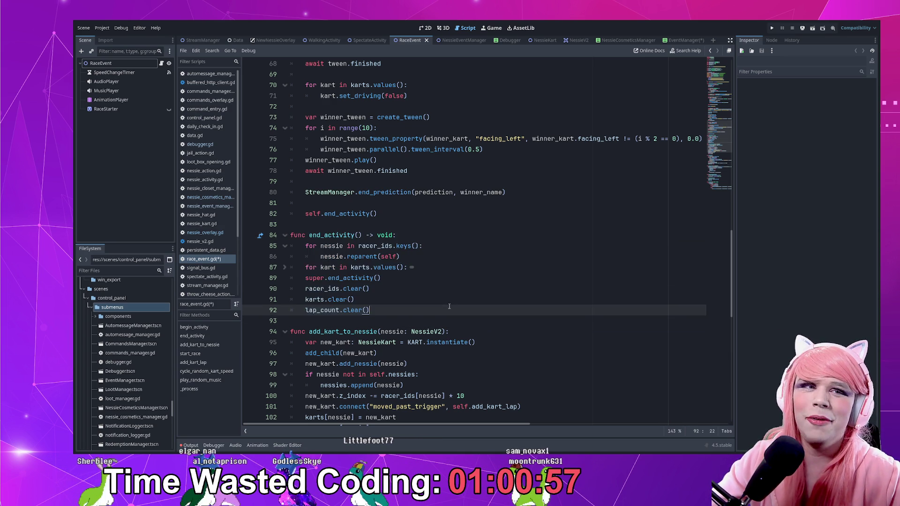
click(406, 322)
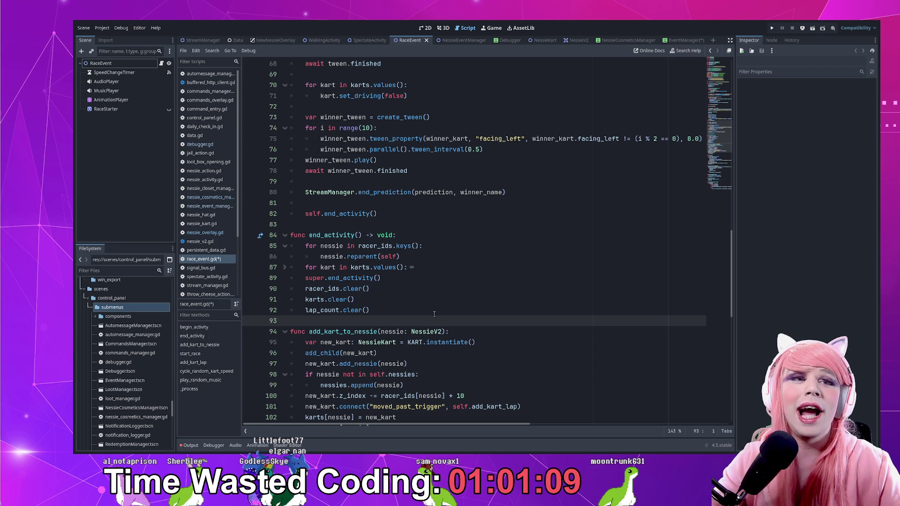
click(434, 314)
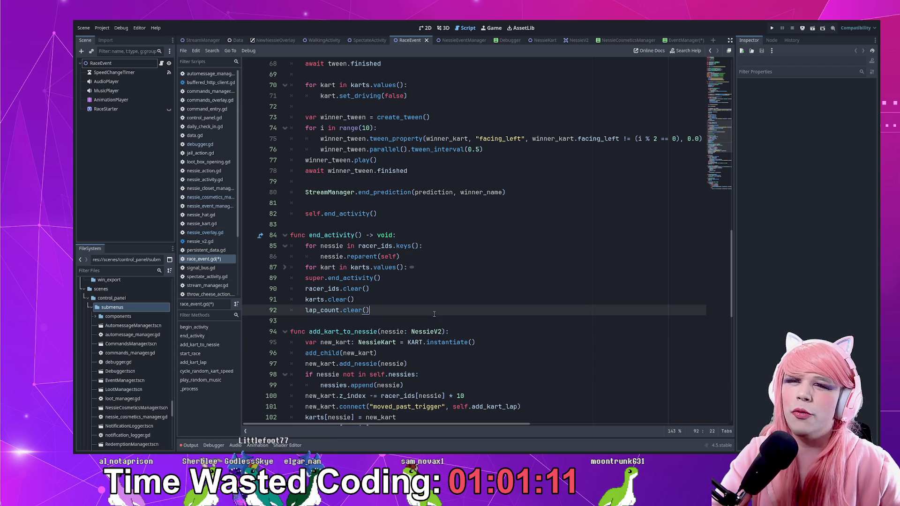
key(shift+Up)
key(shift+Up)
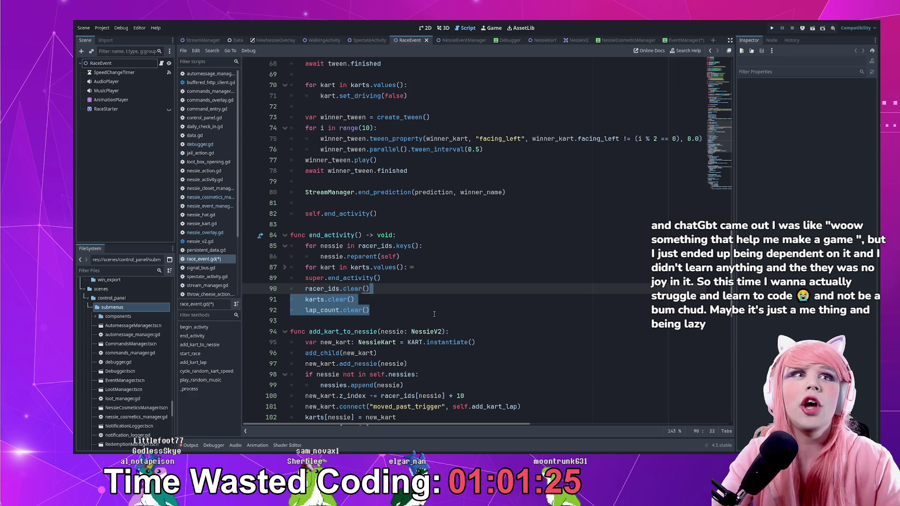
click(434, 314)
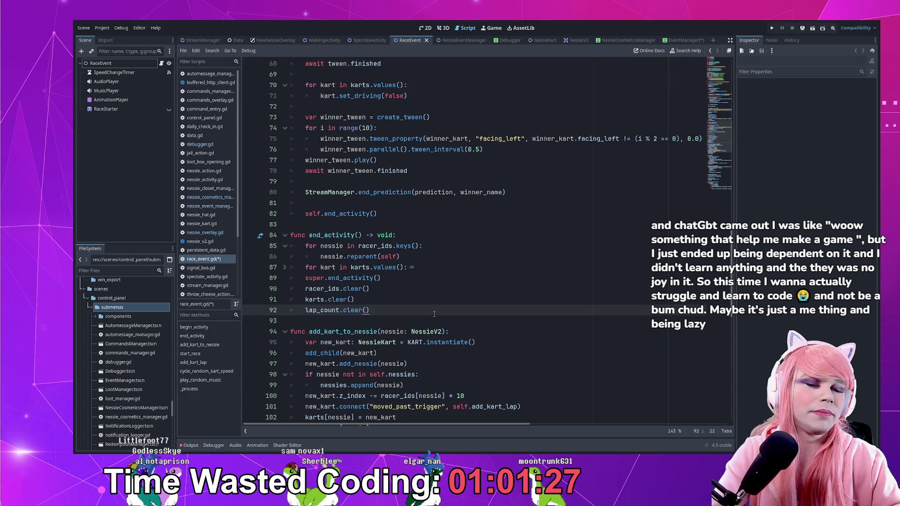
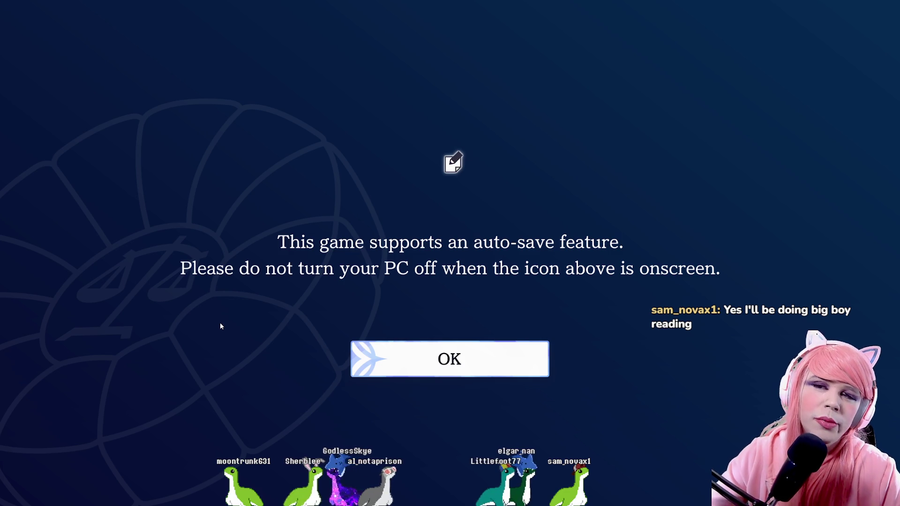
Dismiss the auto-save notice and go from the trilogy title screen to Apollo Justice's menu.
click(432, 371)
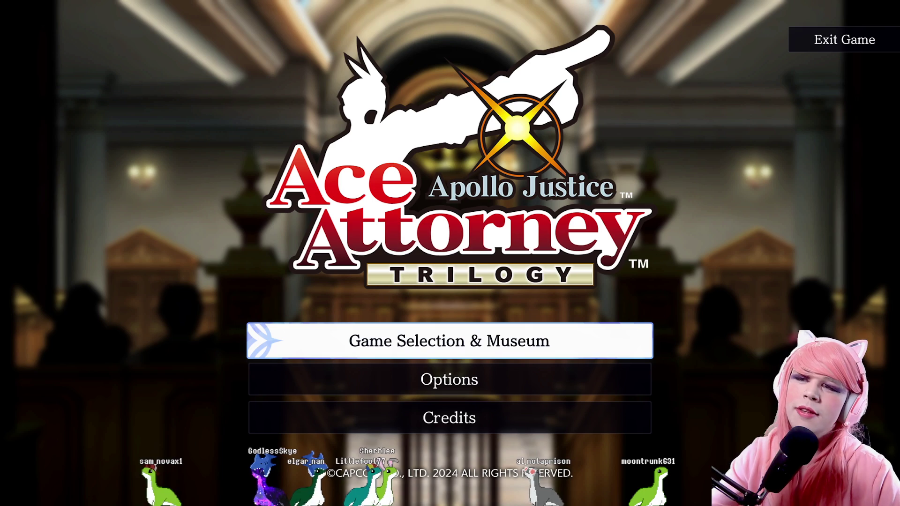
click(333, 337)
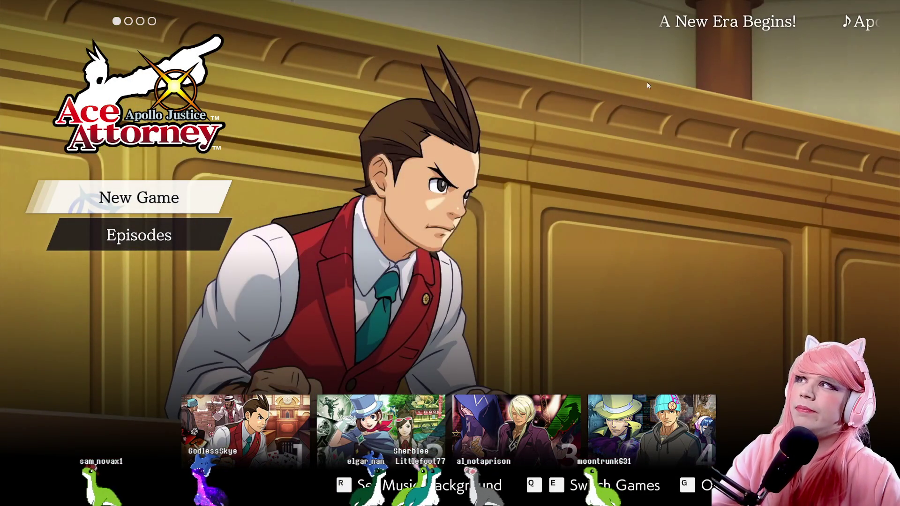
Browse through Episodes 1–4 back to Episode 1, then start a New Game.
key(Down)
key(Right)
key(Right)
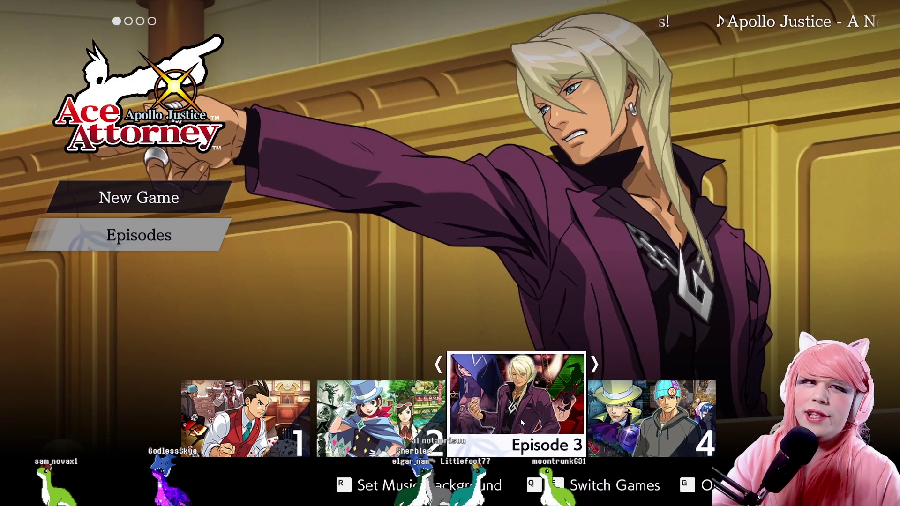
key(Right)
key(Right)
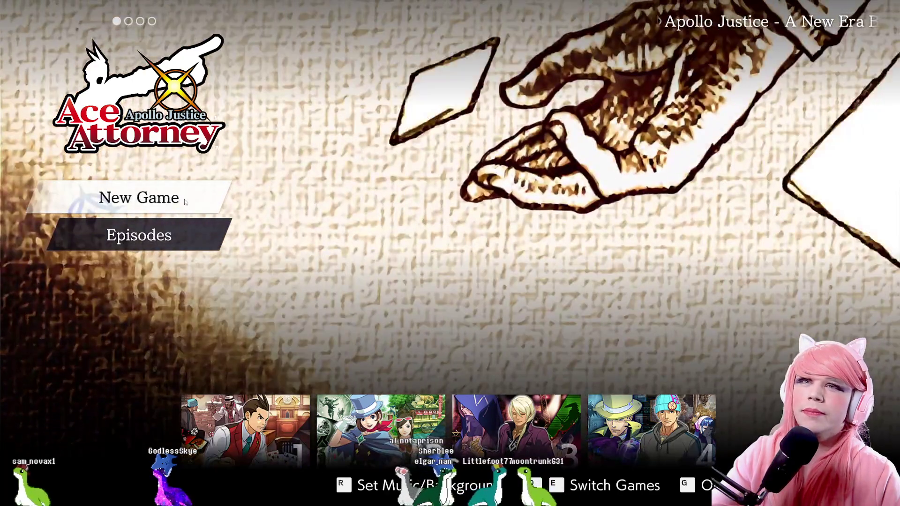
click(185, 201)
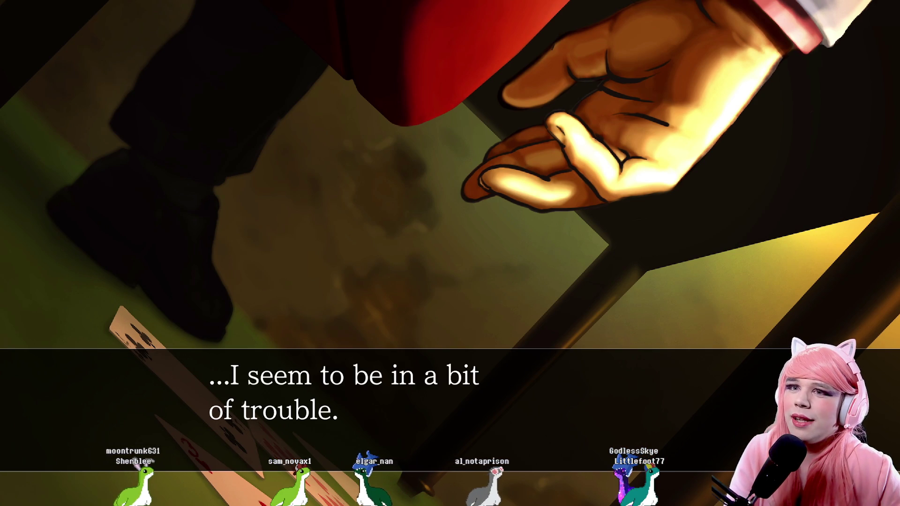
Advance through the poker-murder intro cutscene dialogue to its last line.
key(Return)
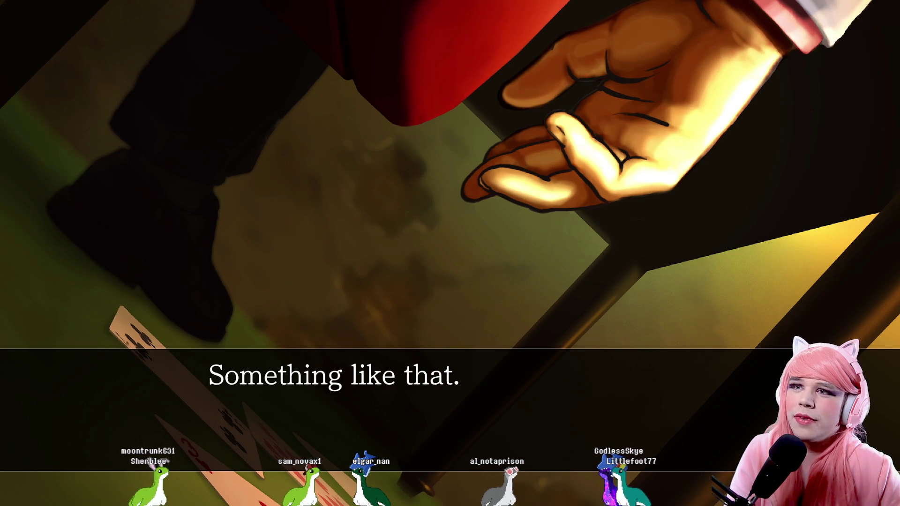
key(Return)
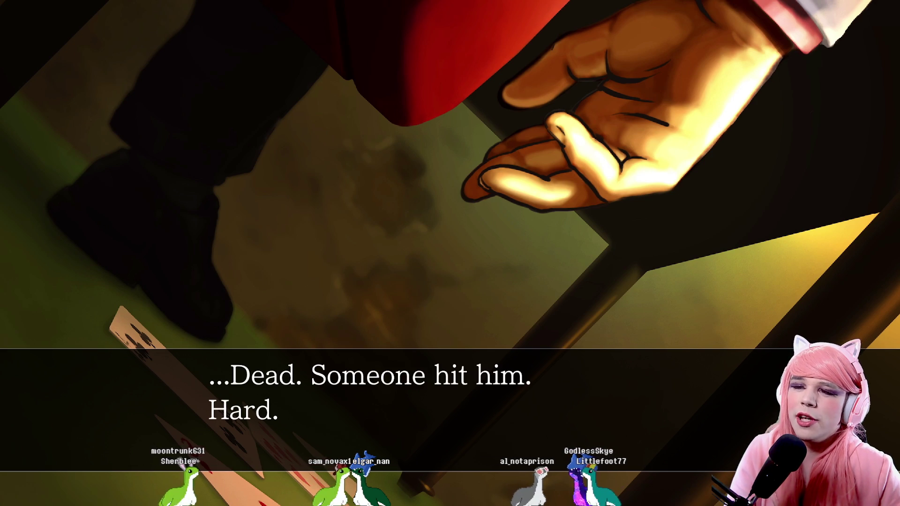
key(Return)
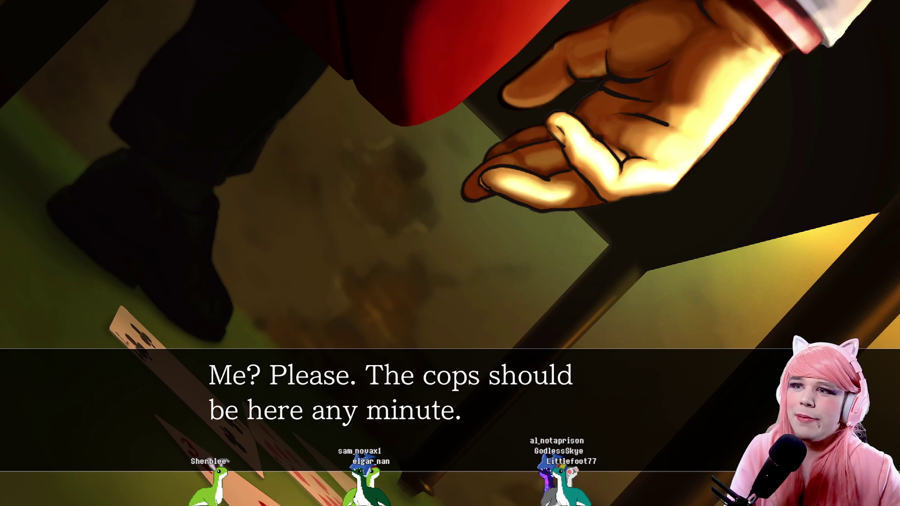
key(Return)
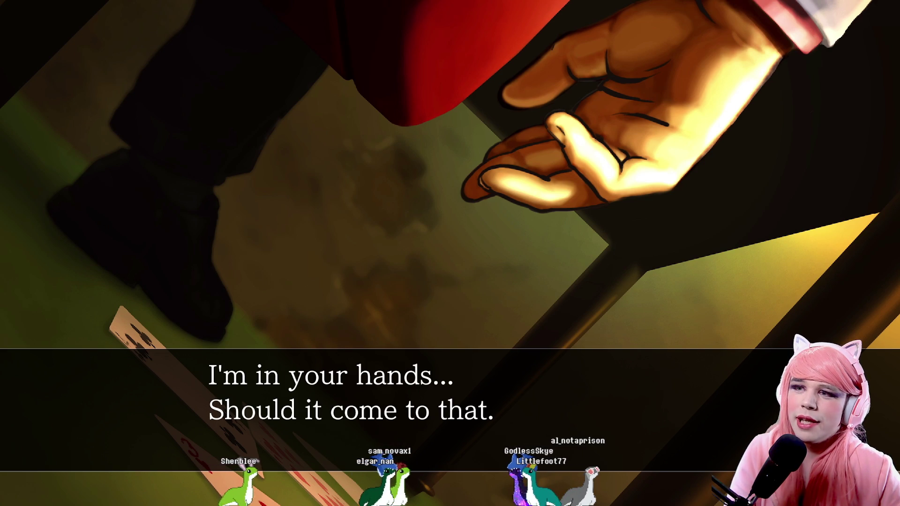
key(Return)
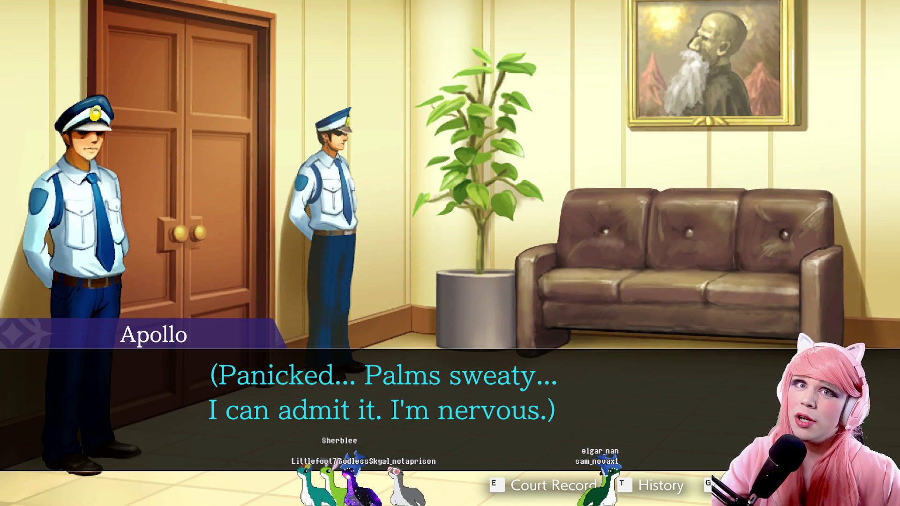
Advance Apollo's nervous thought, the good-morning greeting and his first exchange with Kristoph.
click(504, 219)
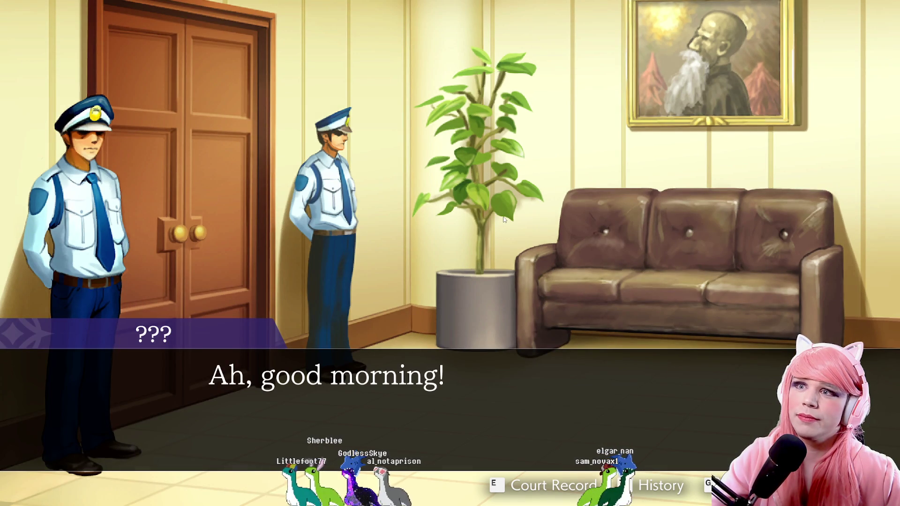
click(503, 219)
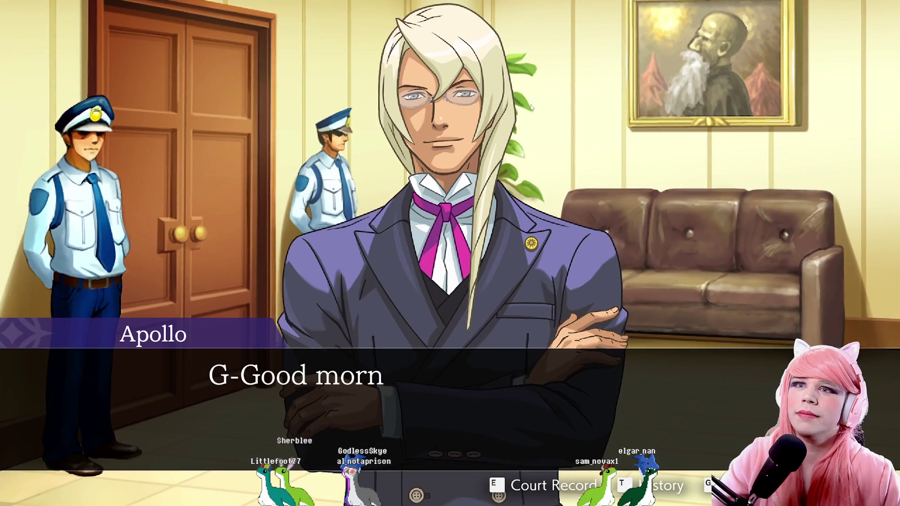
click(534, 103)
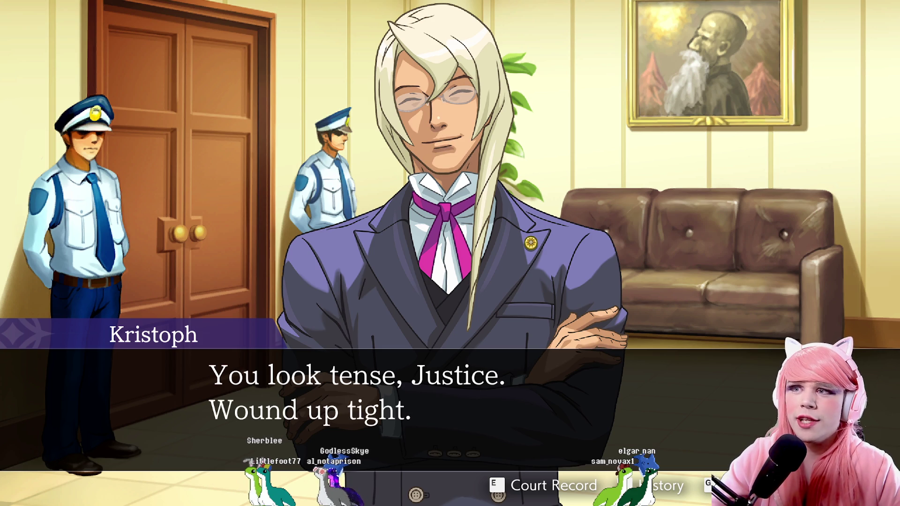
click(536, 105)
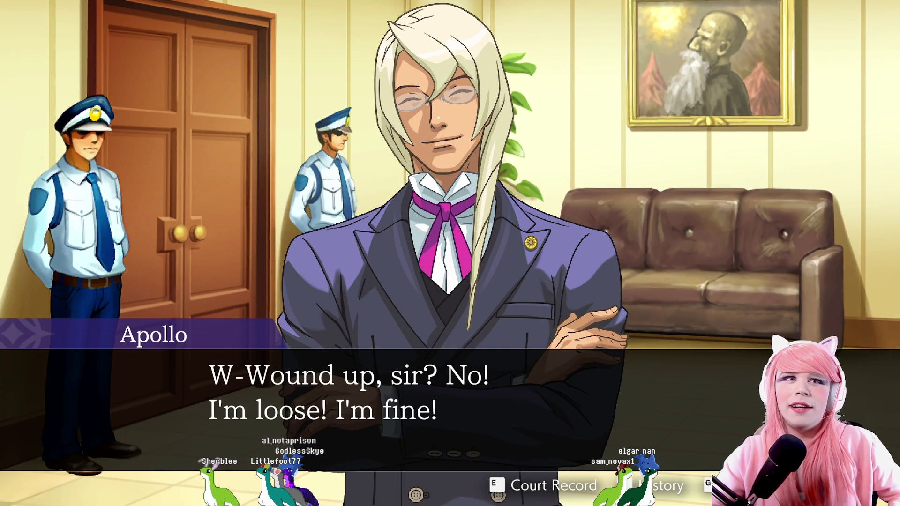
click(567, 85)
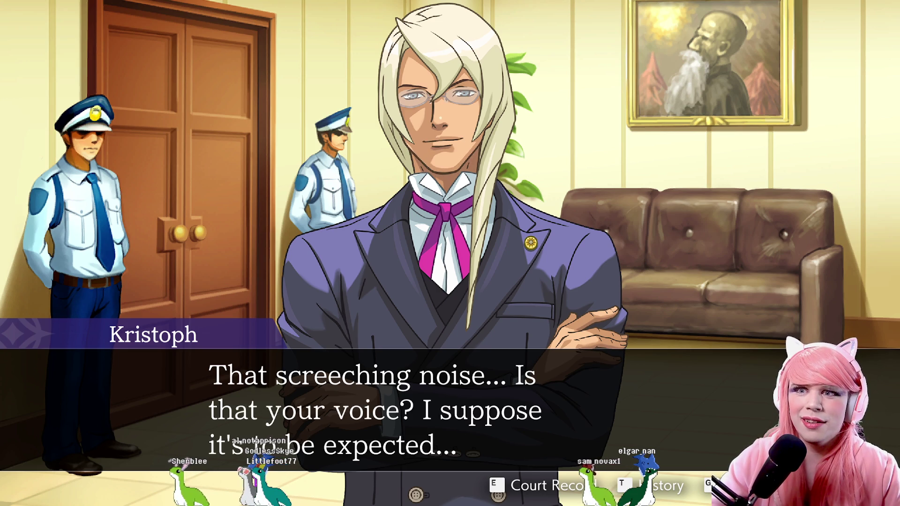
click(565, 85)
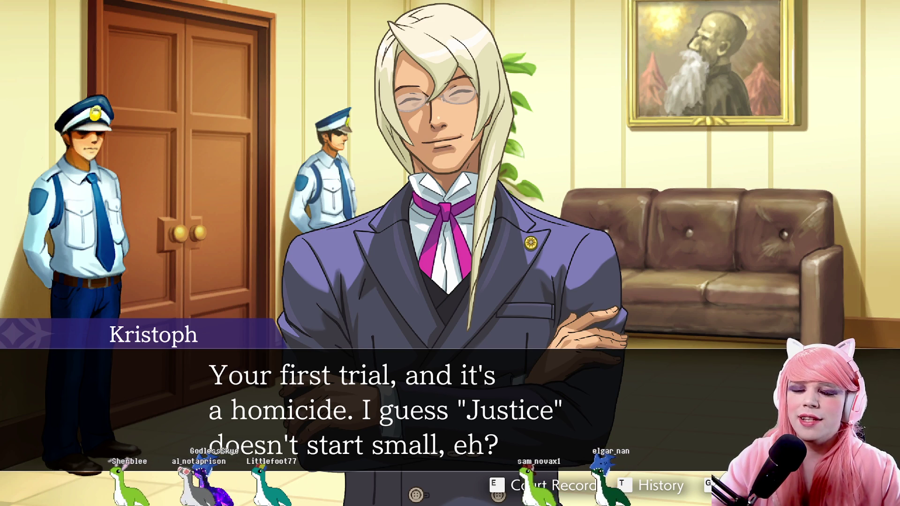
click(373, 153)
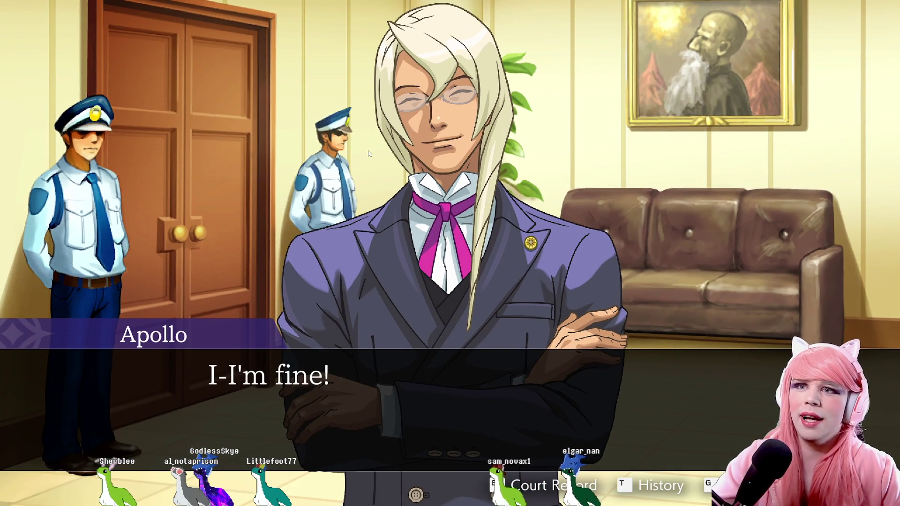
click(369, 153)
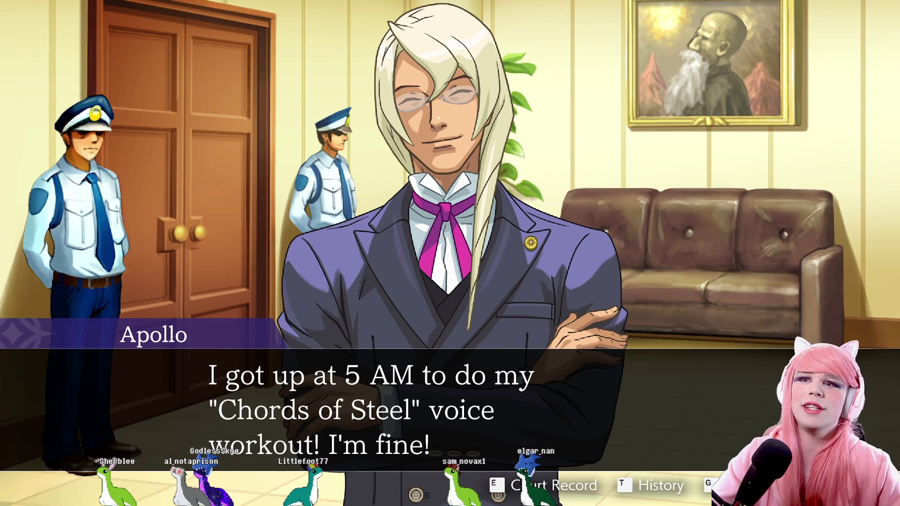
click(366, 142)
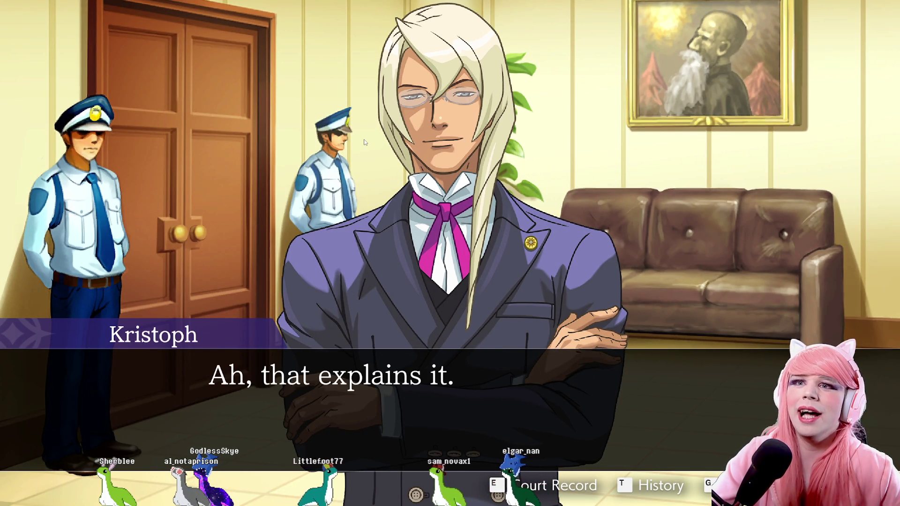
click(366, 142)
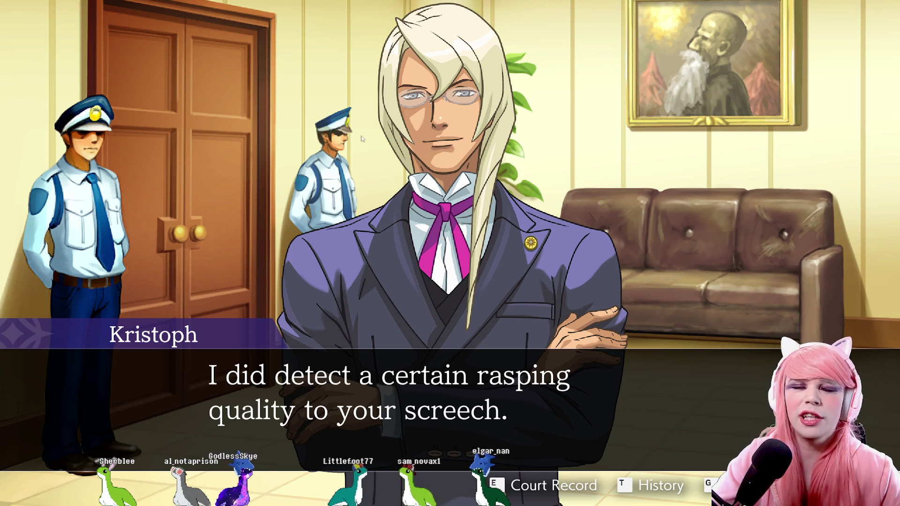
click(356, 133)
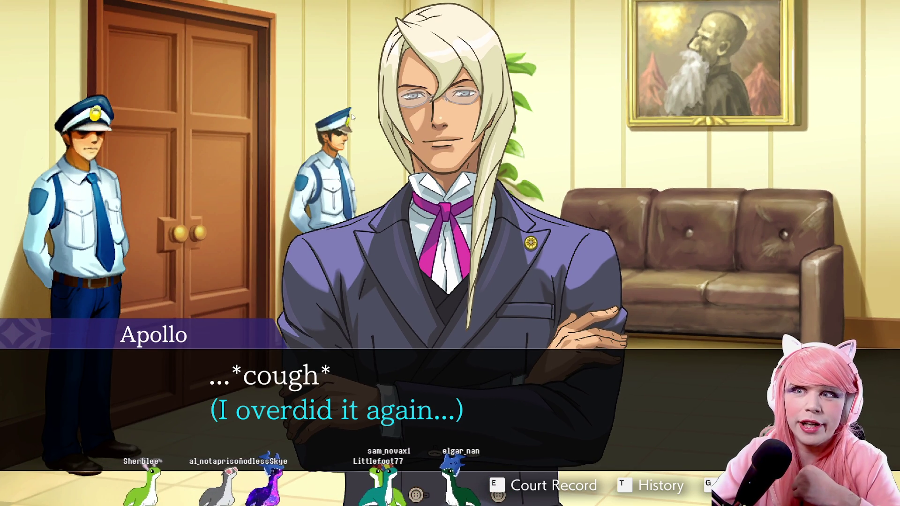
click(352, 115)
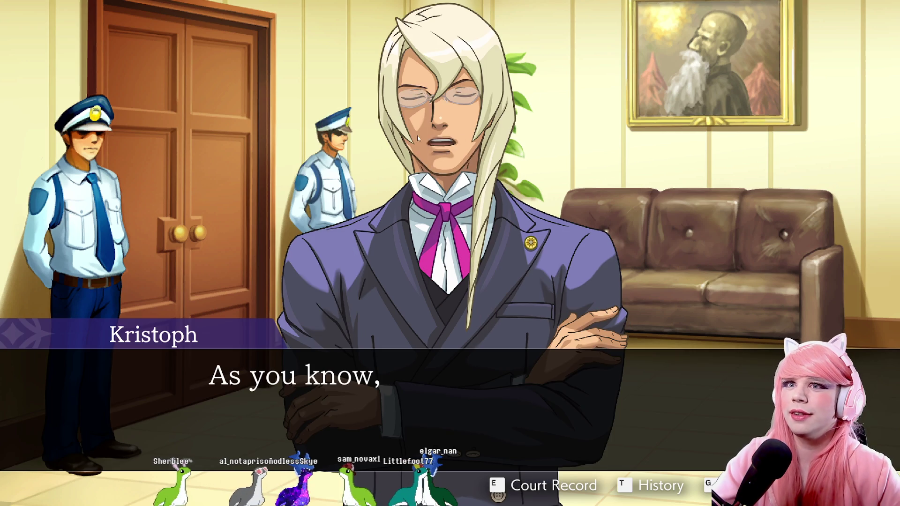
Read Kristoph's points about the client and his advice through his final line.
click(510, 156)
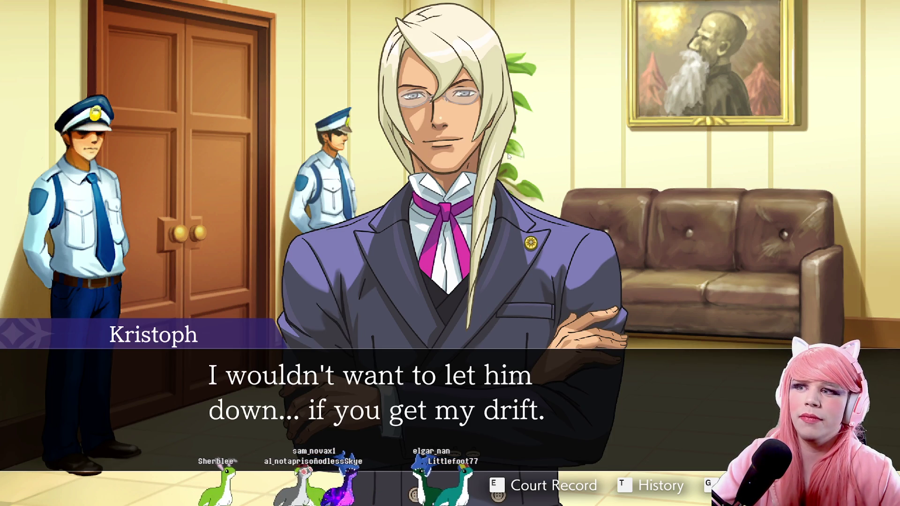
click(506, 156)
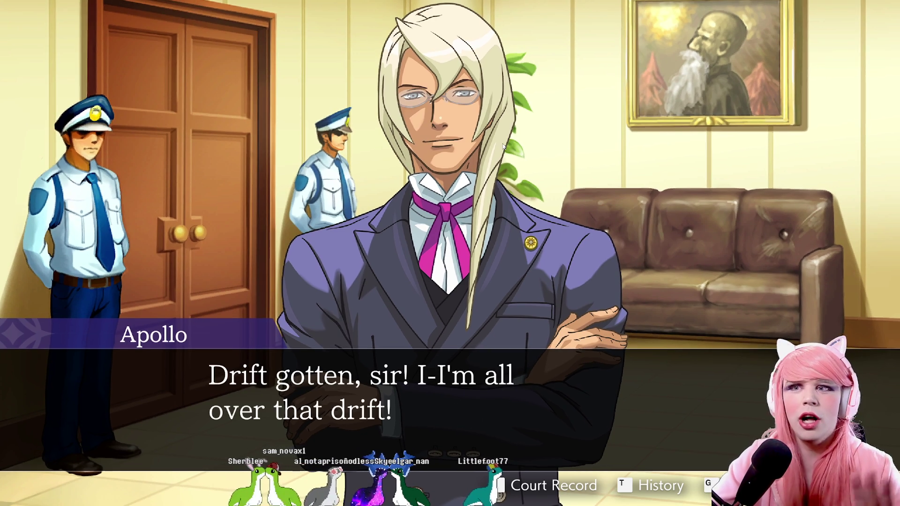
click(503, 146)
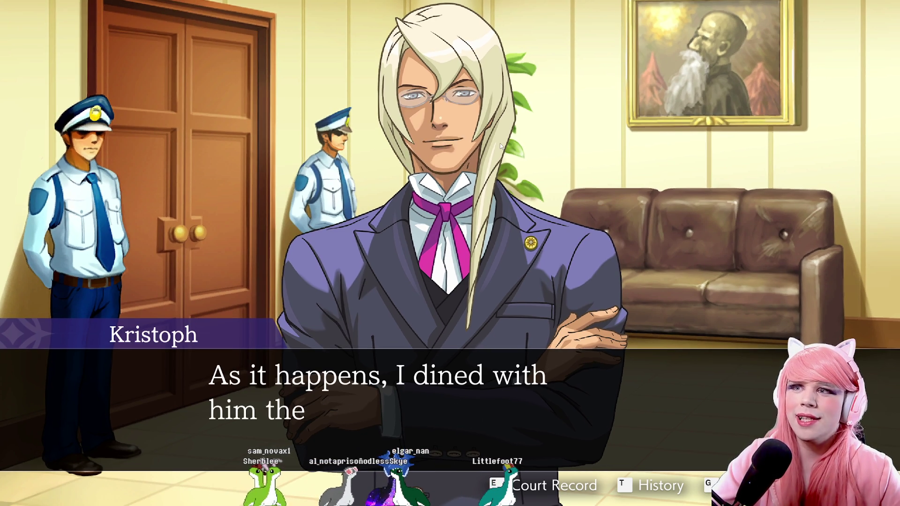
click(510, 138)
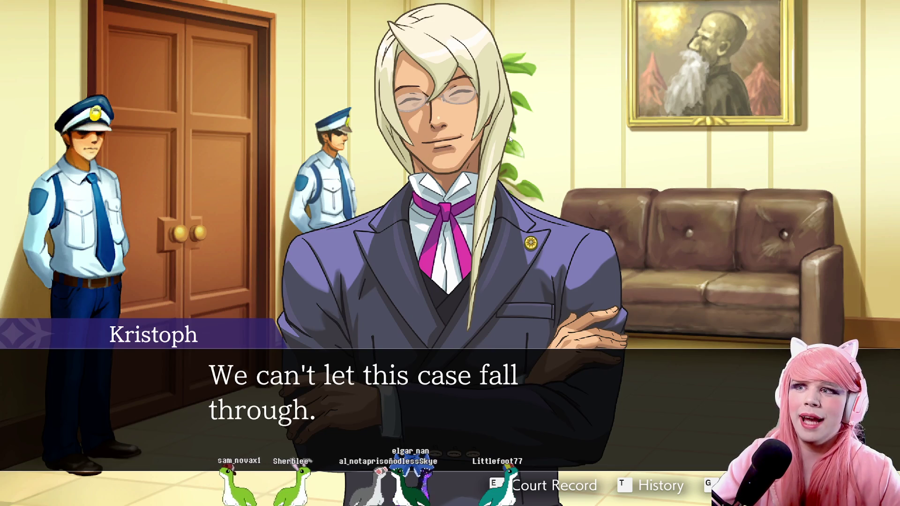
click(509, 139)
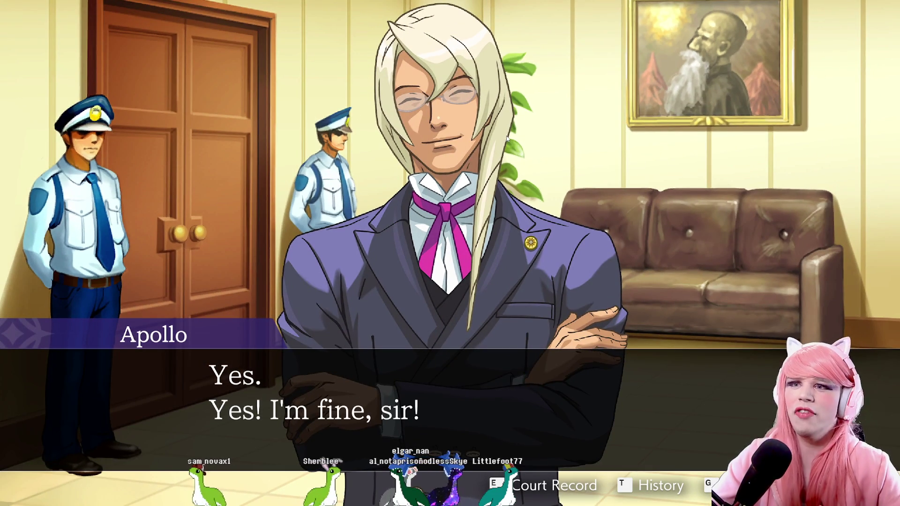
click(510, 138)
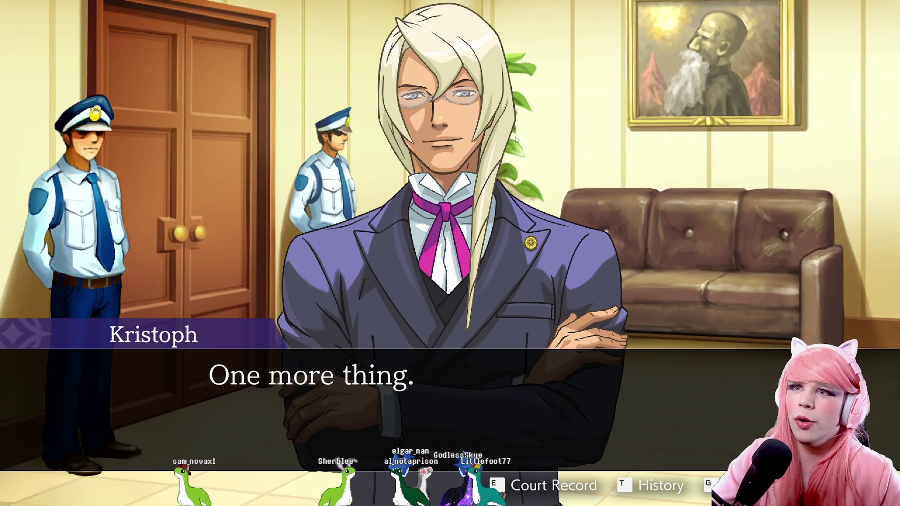
click(516, 139)
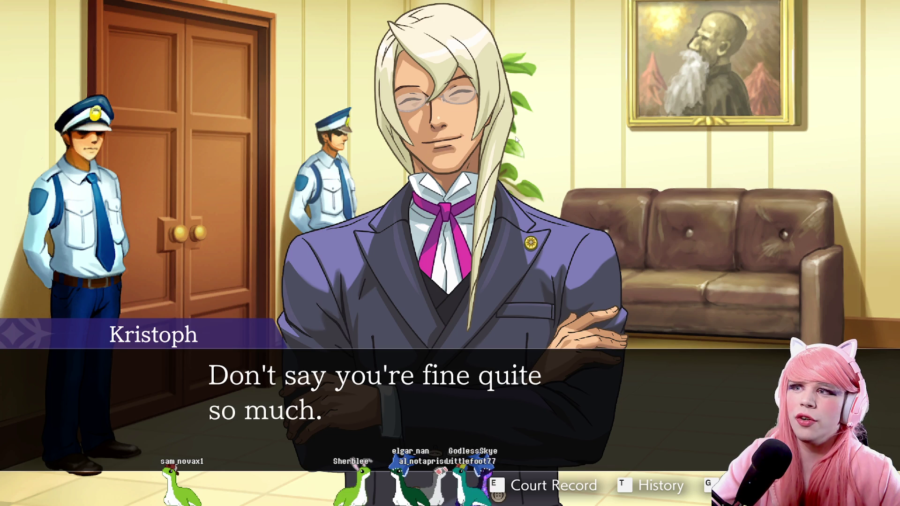
click(516, 139)
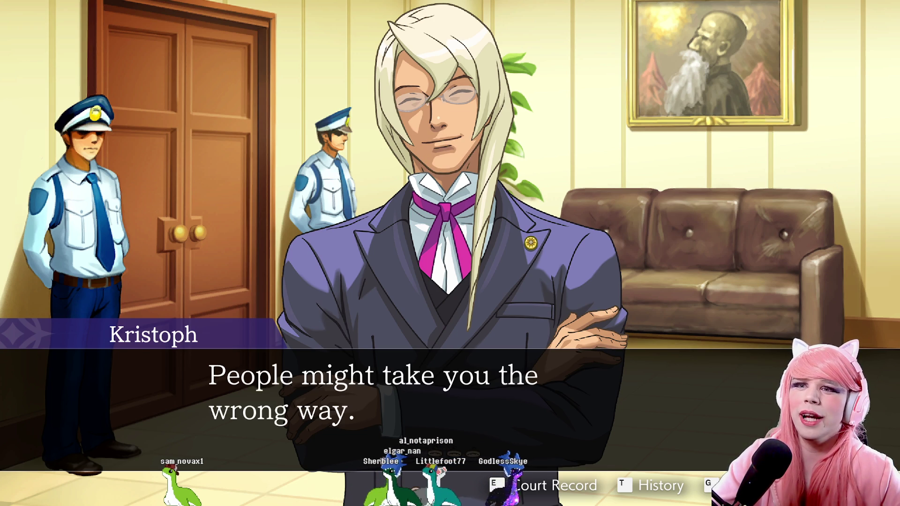
click(515, 139)
click(515, 138)
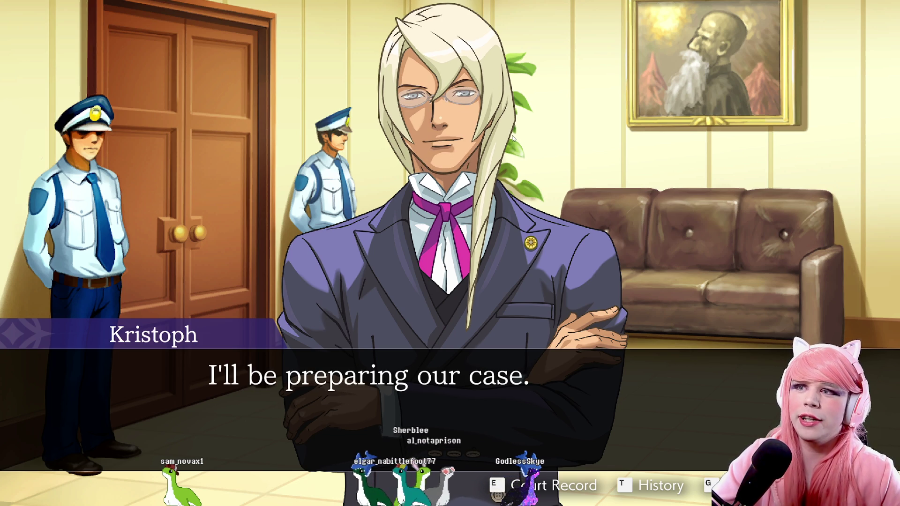
click(513, 137)
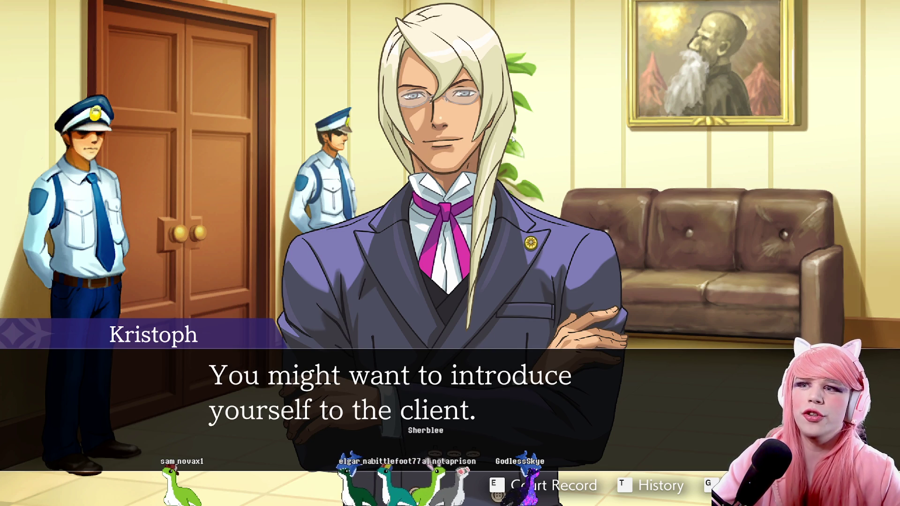
click(512, 137)
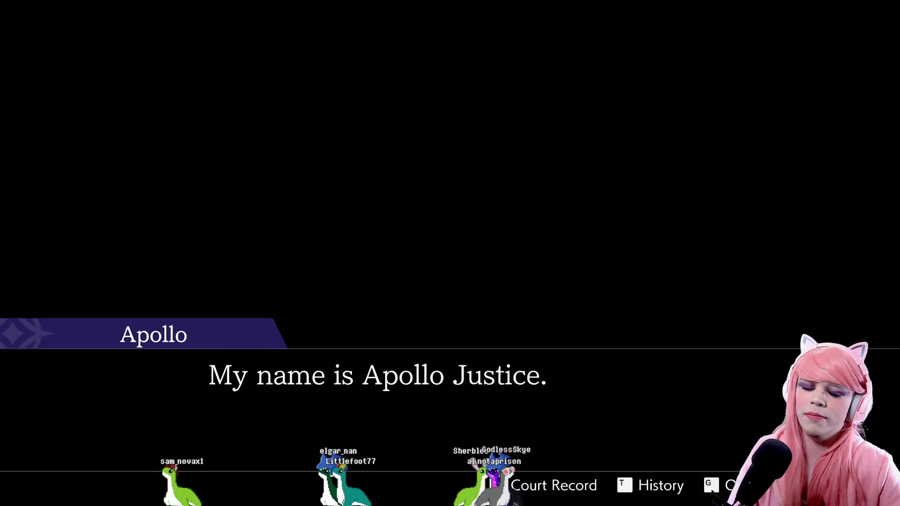
Read Apollo's monologue about his first murder trial through 'Not him! No way!'.
click(534, 138)
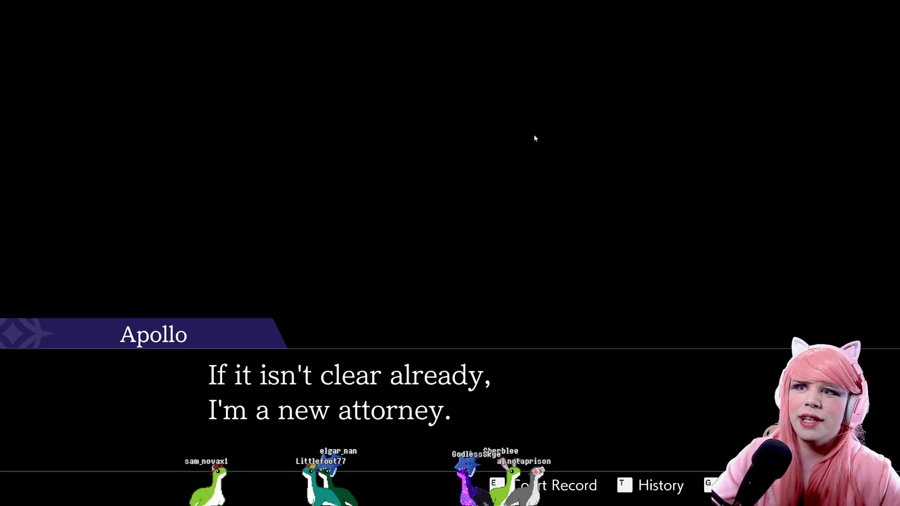
click(535, 138)
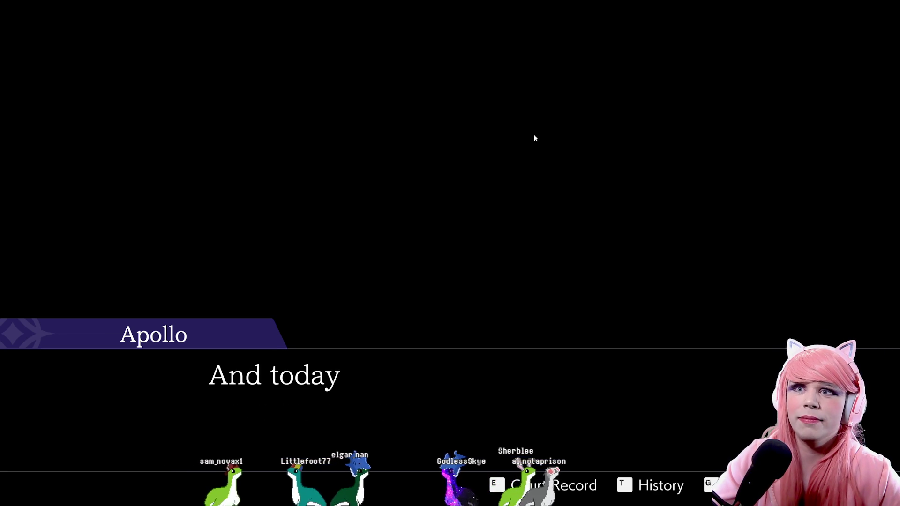
click(534, 138)
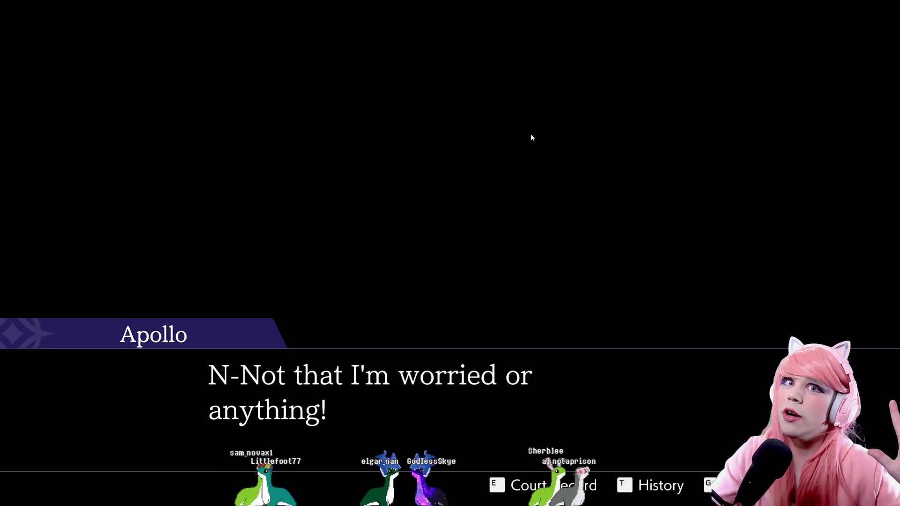
click(531, 135)
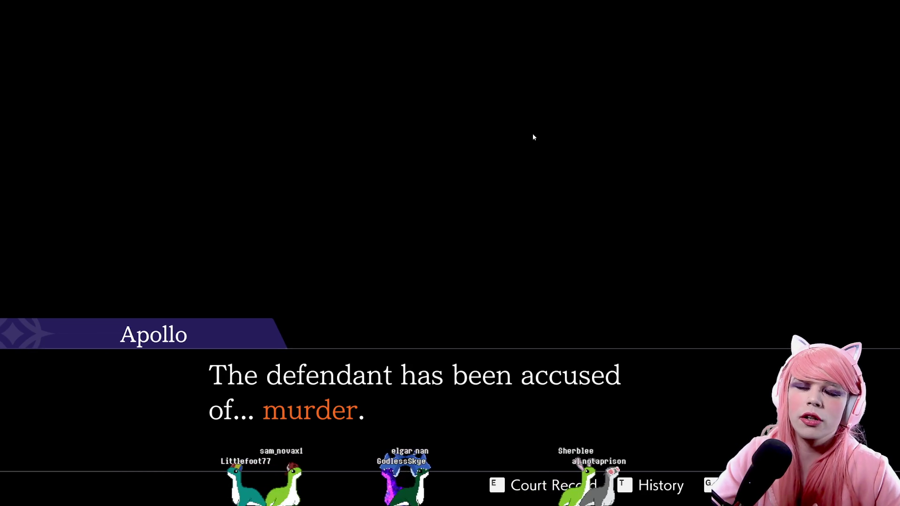
click(533, 135)
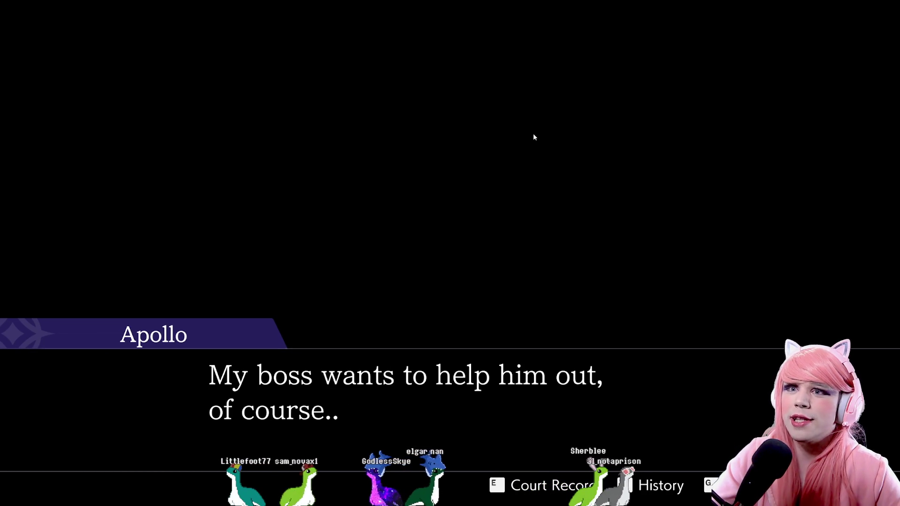
click(533, 135)
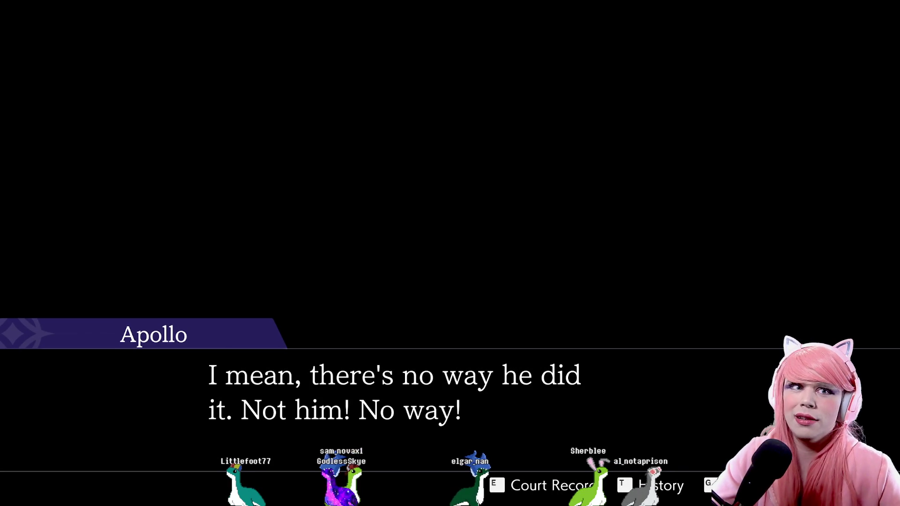
click(533, 136)
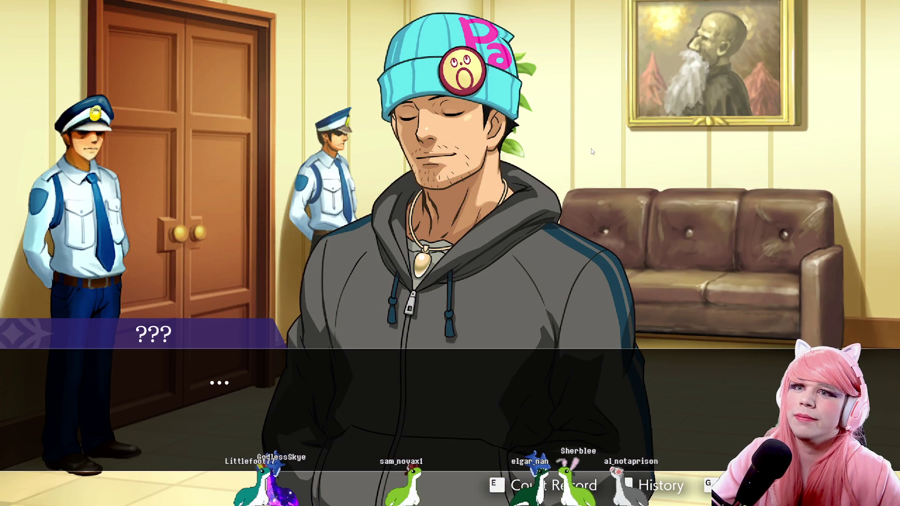
Advance the client's greetings and question through his 'Mr. Fine' remark.
click(591, 148)
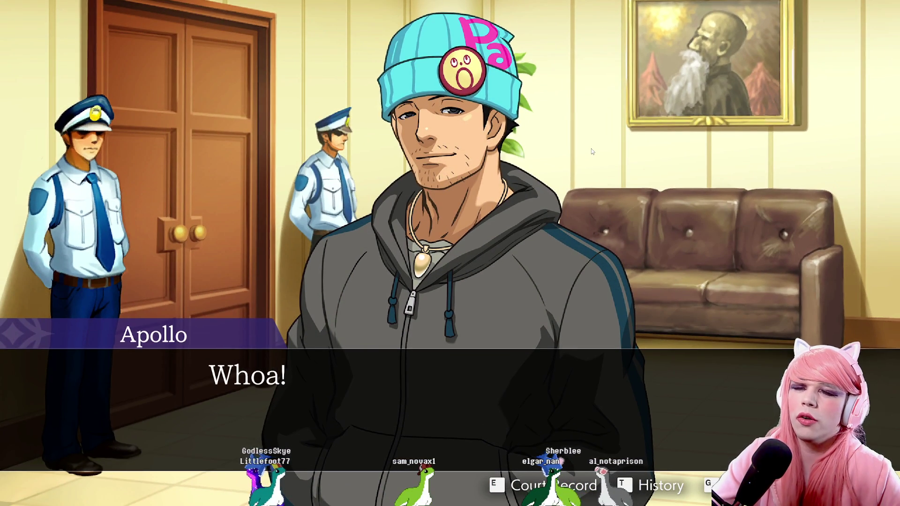
click(592, 148)
click(592, 148)
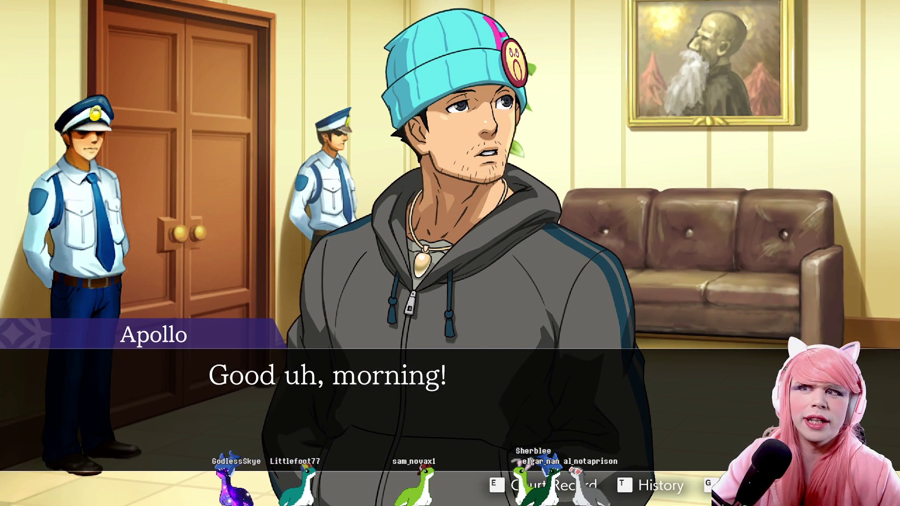
click(591, 148)
click(592, 148)
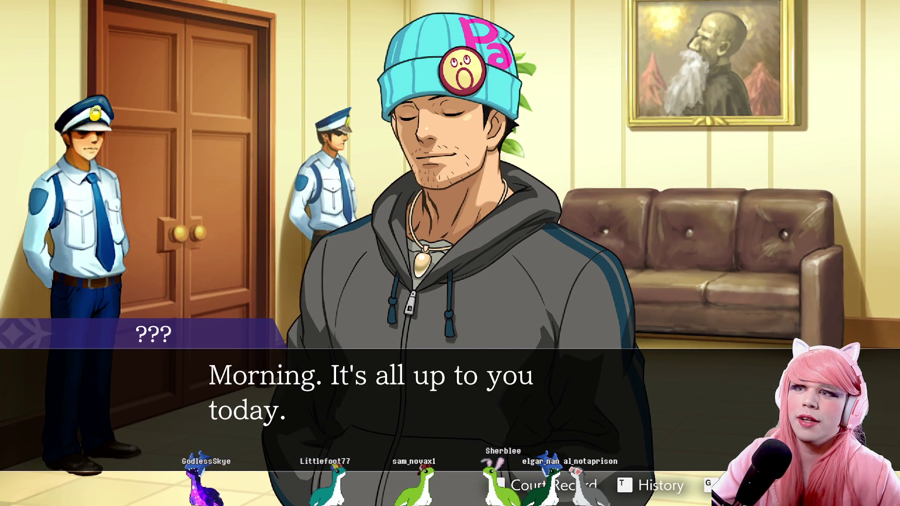
click(591, 148)
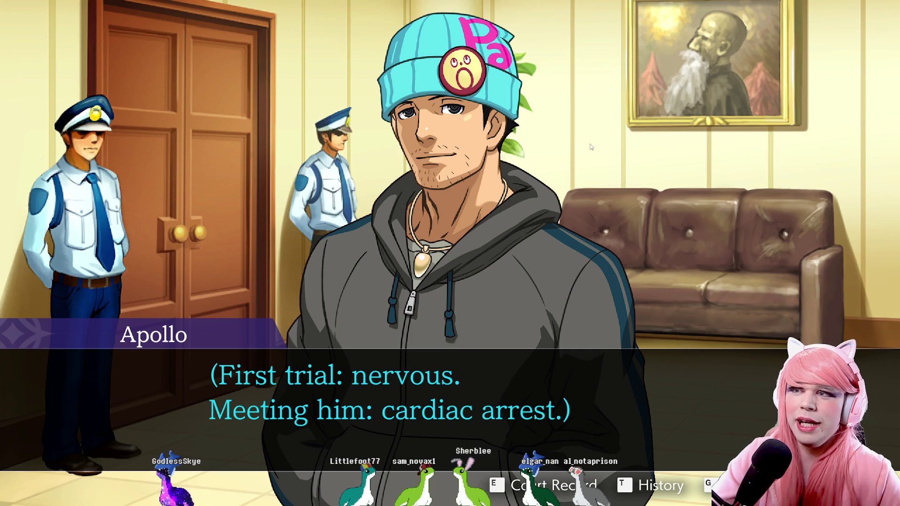
click(587, 147)
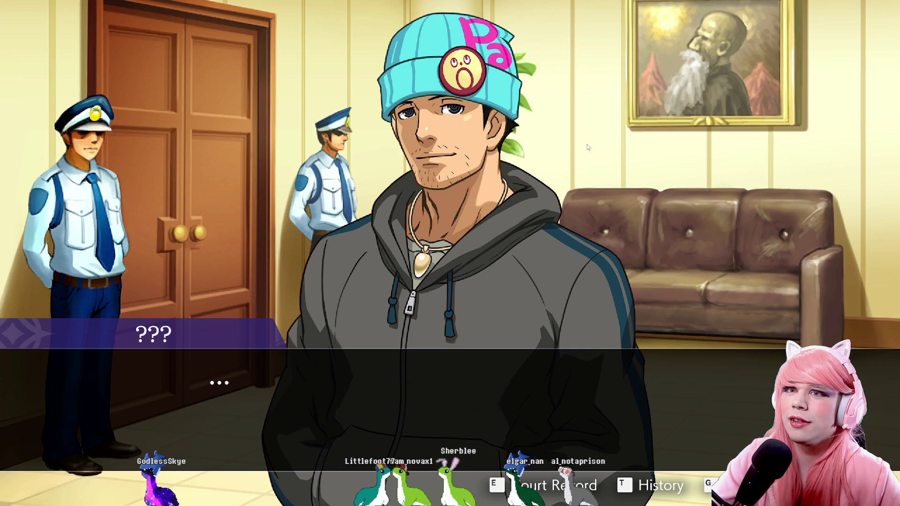
click(587, 147)
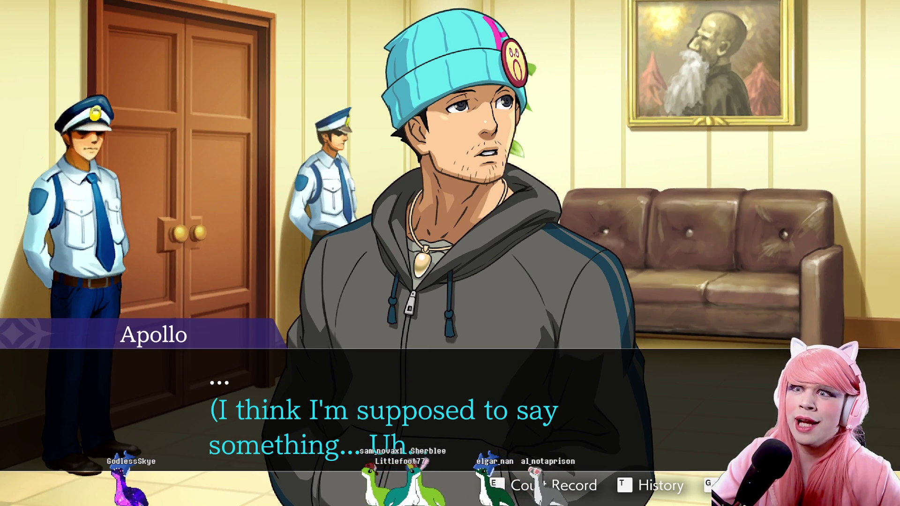
click(586, 146)
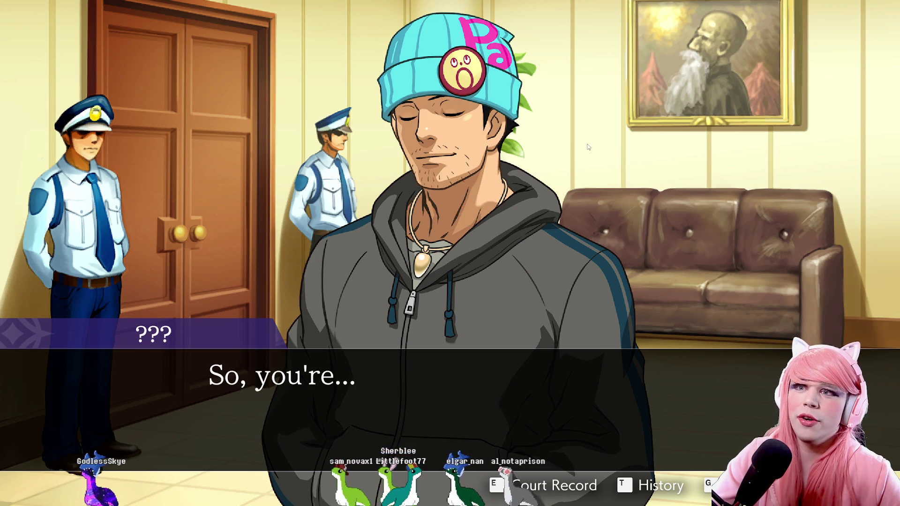
click(588, 147)
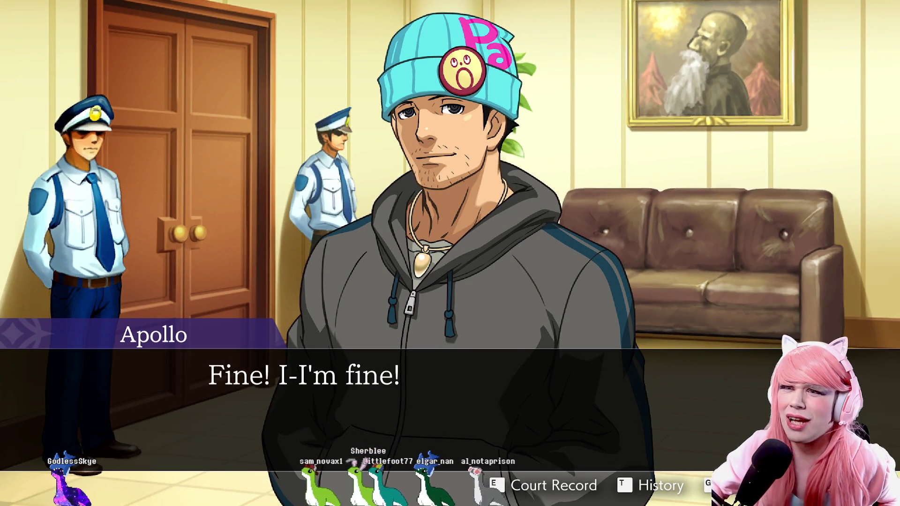
click(588, 148)
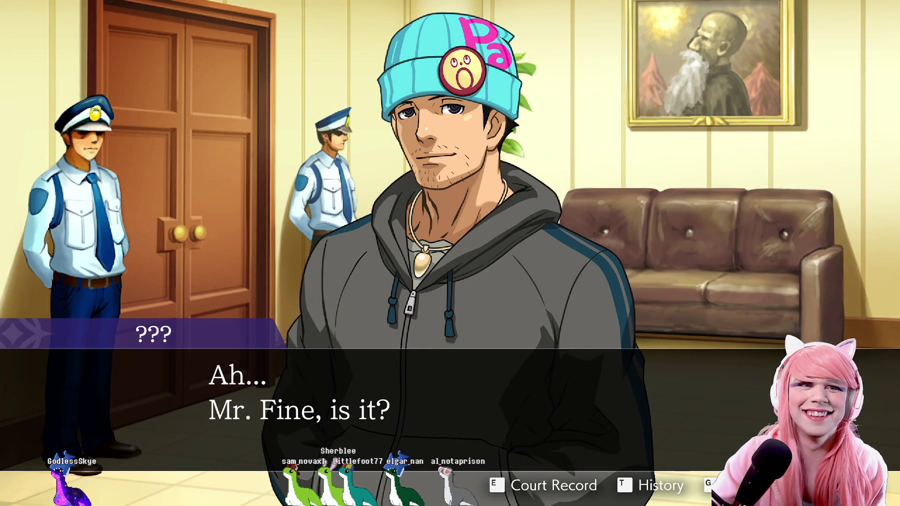
click(588, 147)
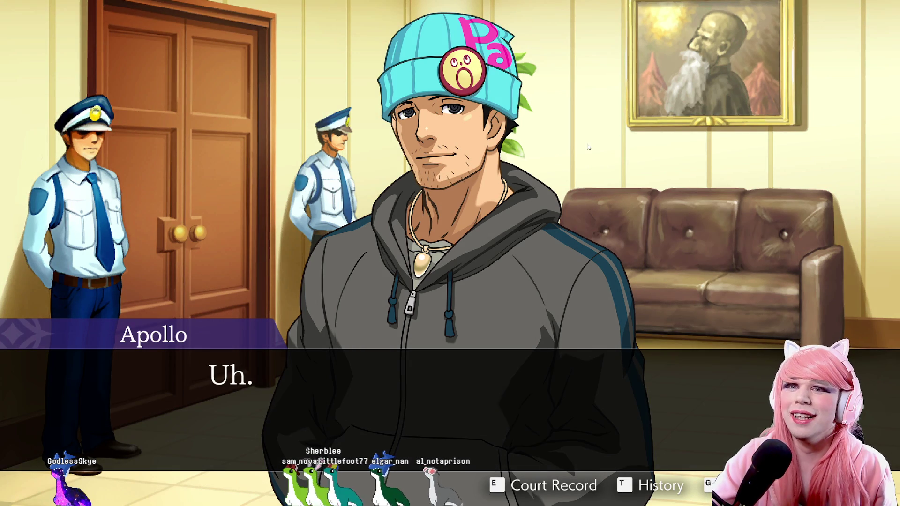
Continue from the odd-name comment and Mr. Gavin praise to 'It's time. Shall we?'.
click(603, 146)
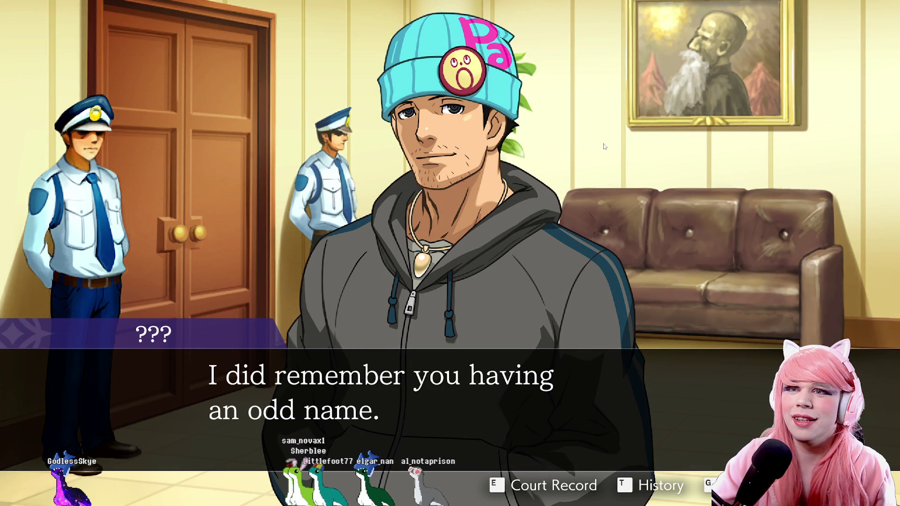
click(603, 144)
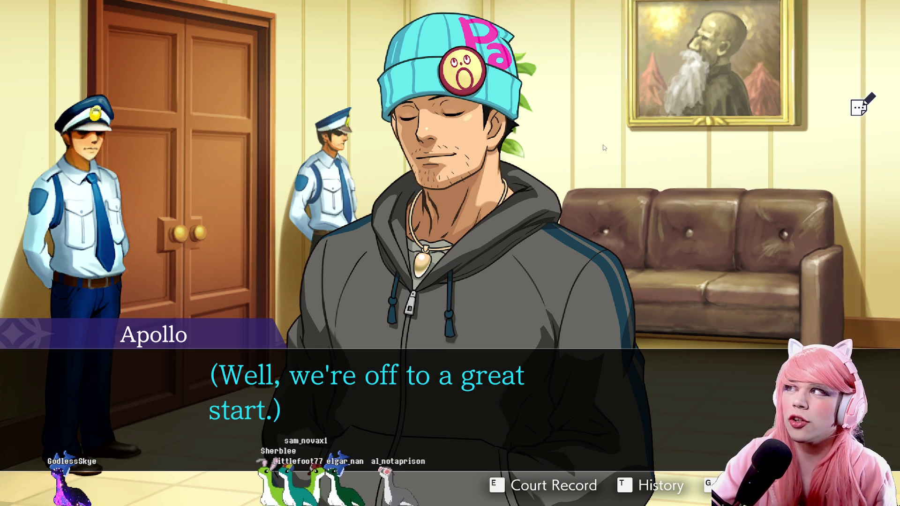
click(604, 147)
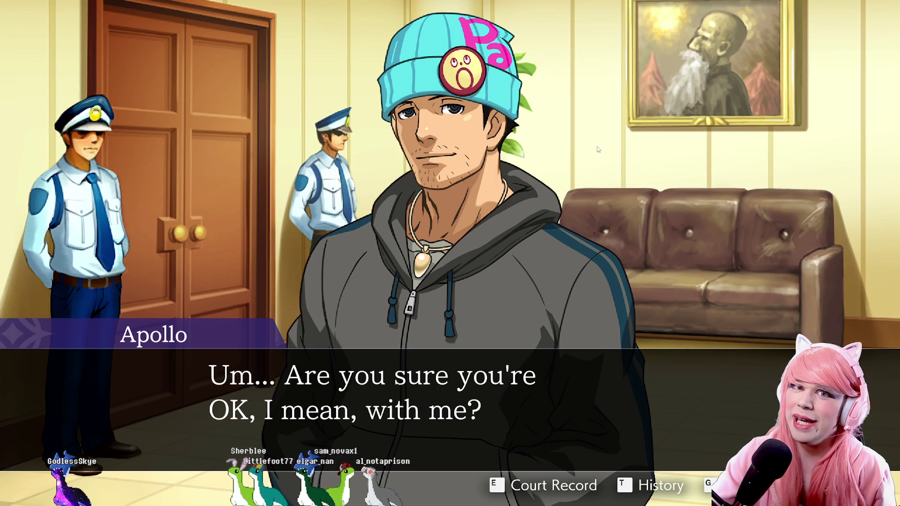
click(598, 149)
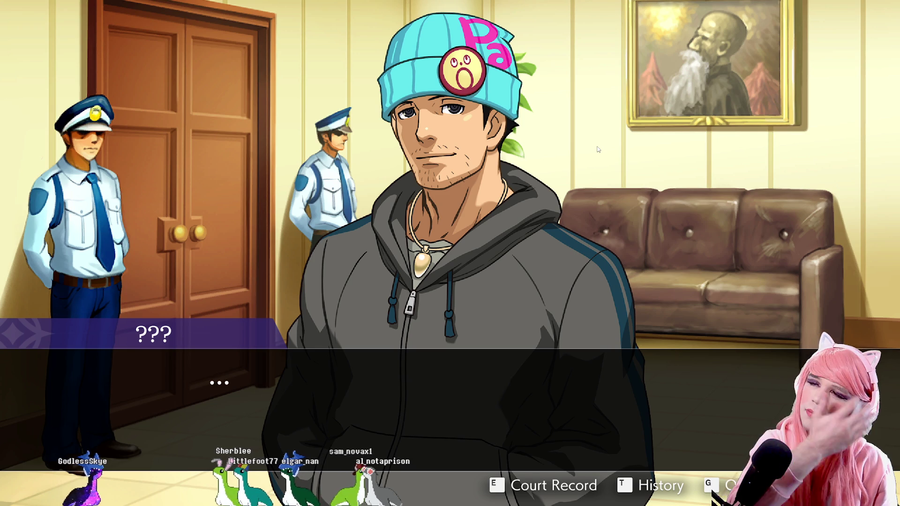
click(590, 151)
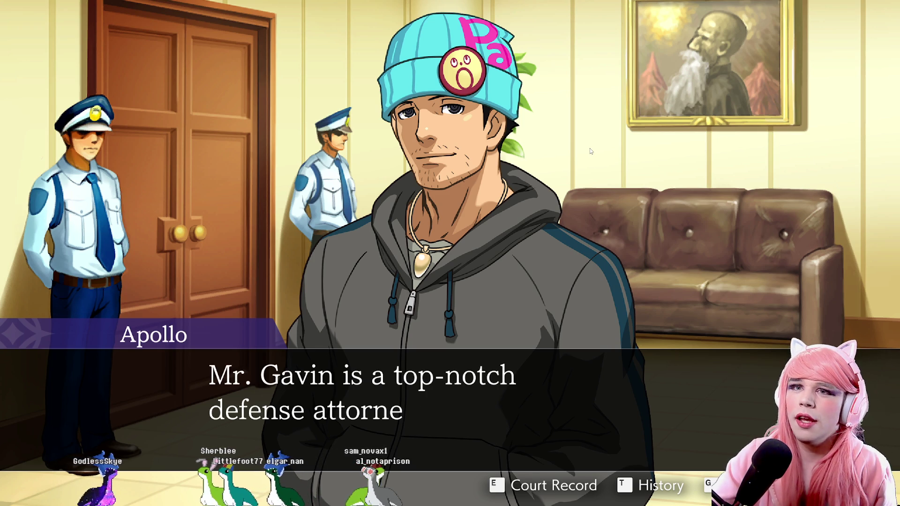
click(589, 148)
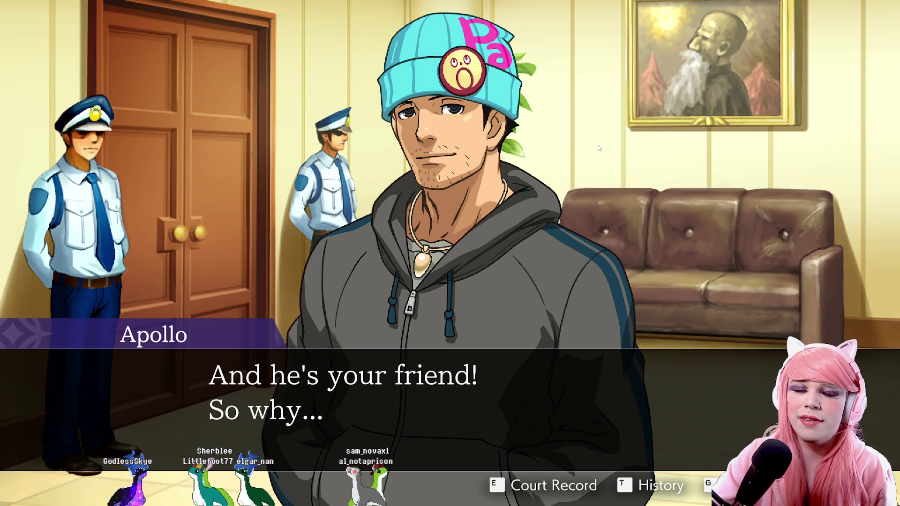
click(598, 148)
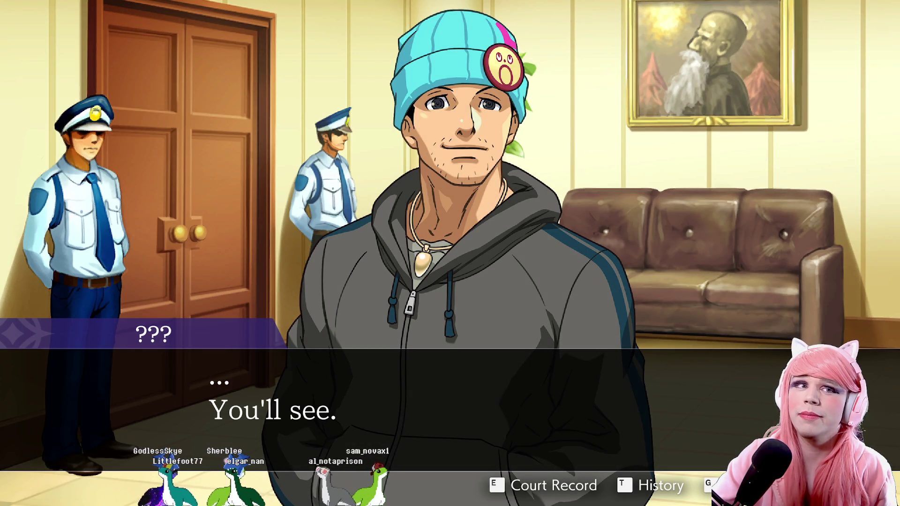
click(660, 150)
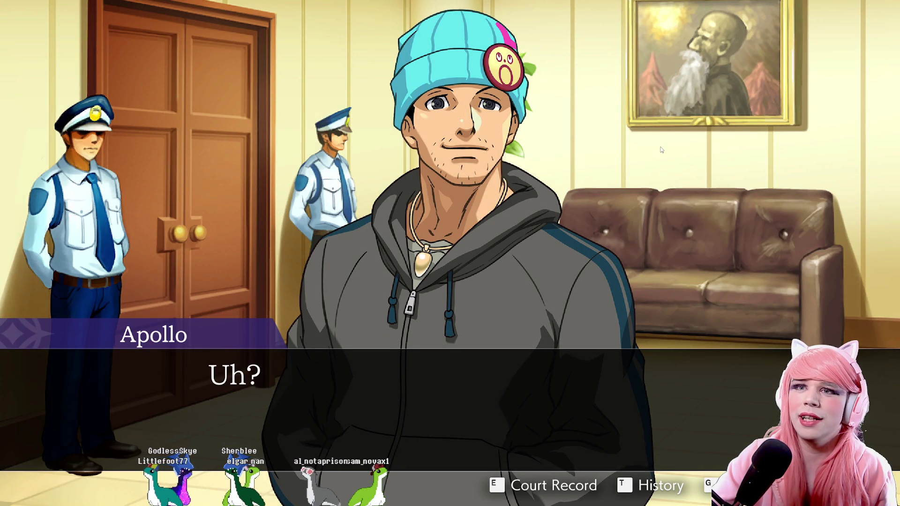
click(660, 149)
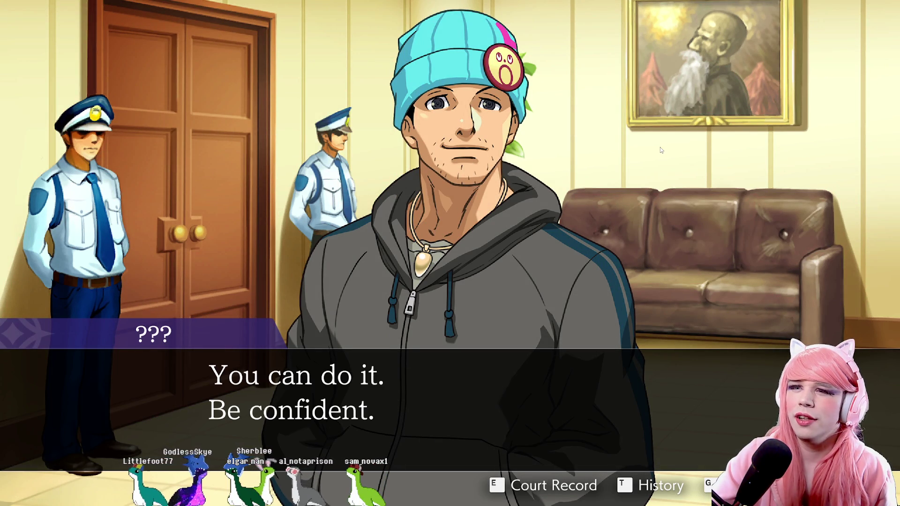
click(671, 142)
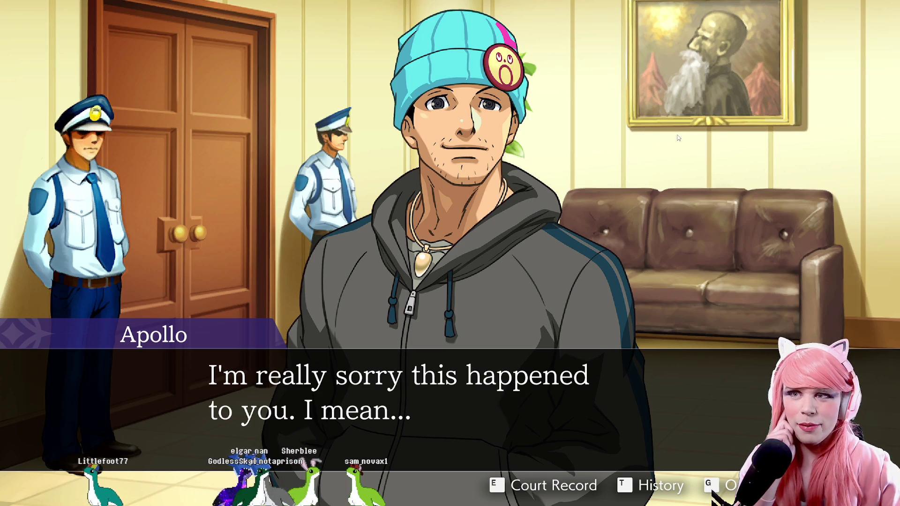
click(678, 137)
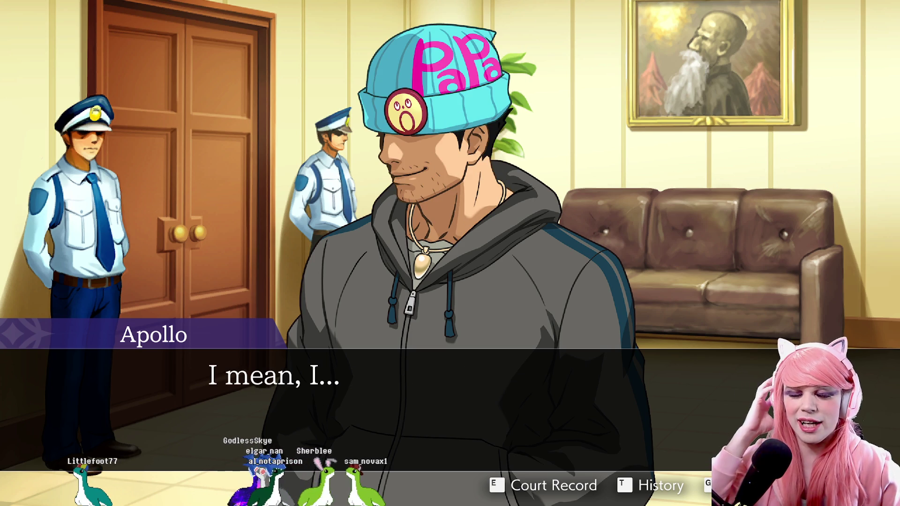
key(Return)
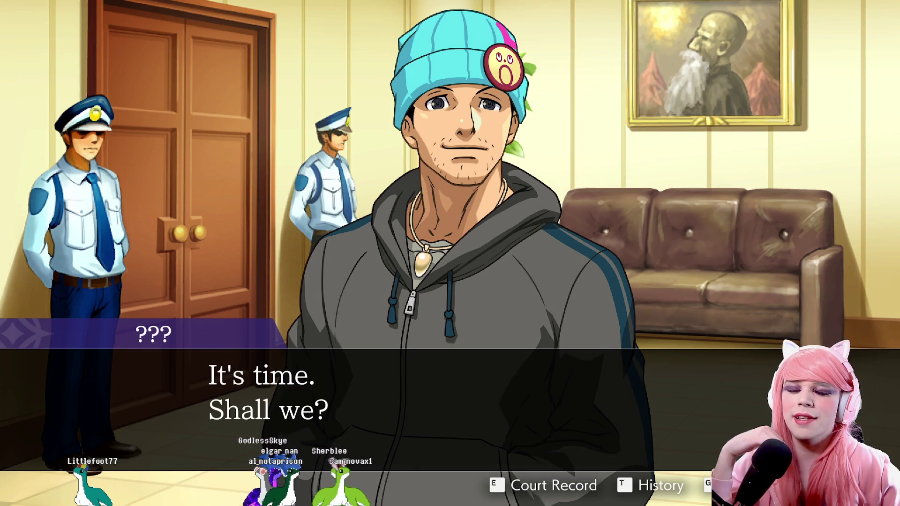
key(Return)
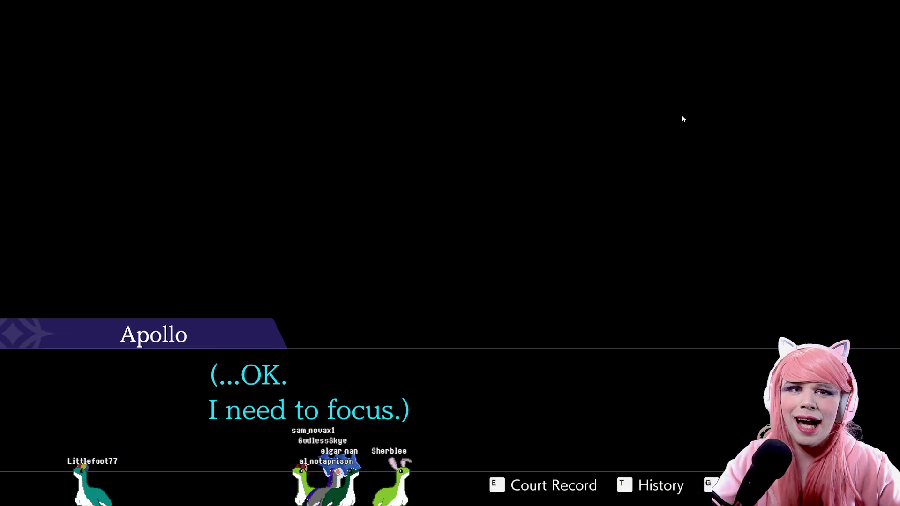
Advance past '(...OK. I need to focus.)' to '(First trial, here comes Justice!)'.
key(Return)
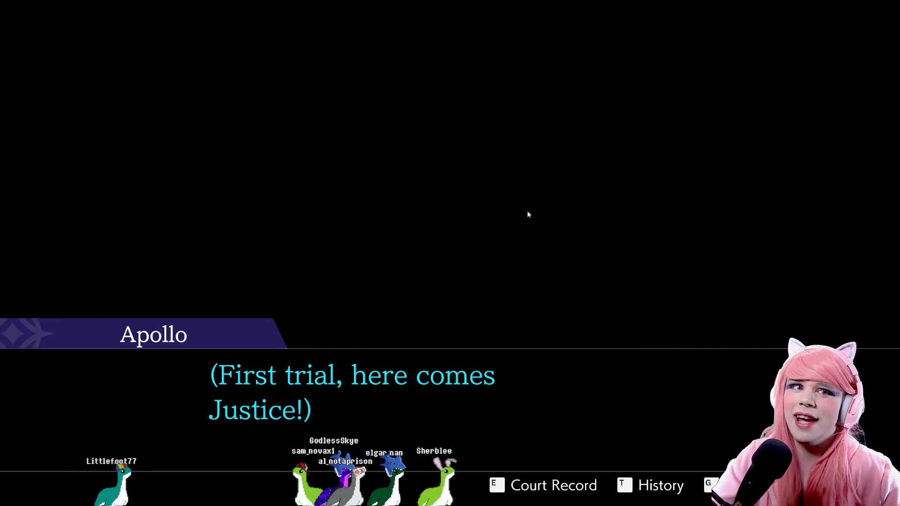
click(544, 209)
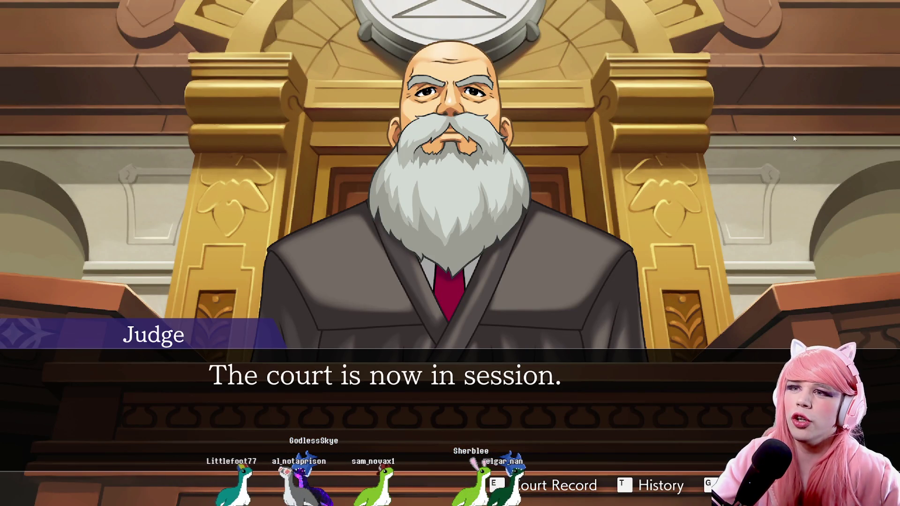
Step through Payne's readiness, Apollo's panic and the Judge's questions to Apollo's cough.
key(Return)
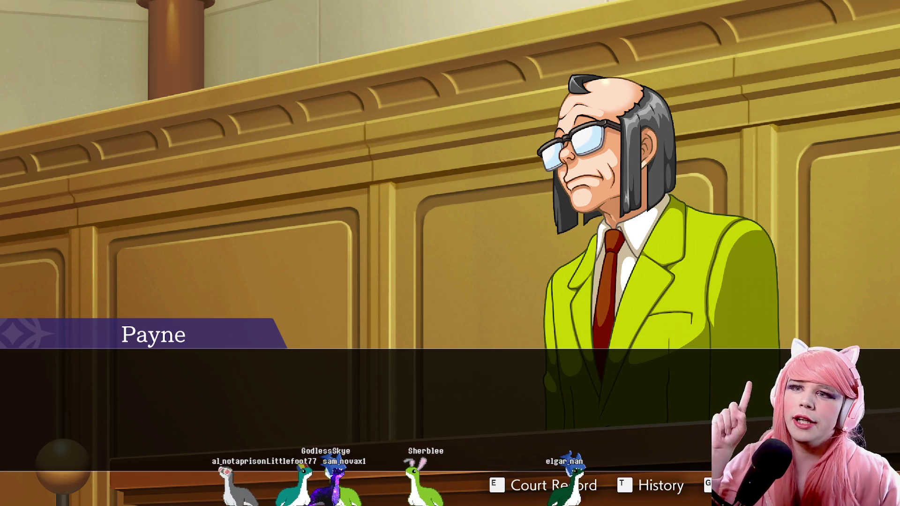
key(Return)
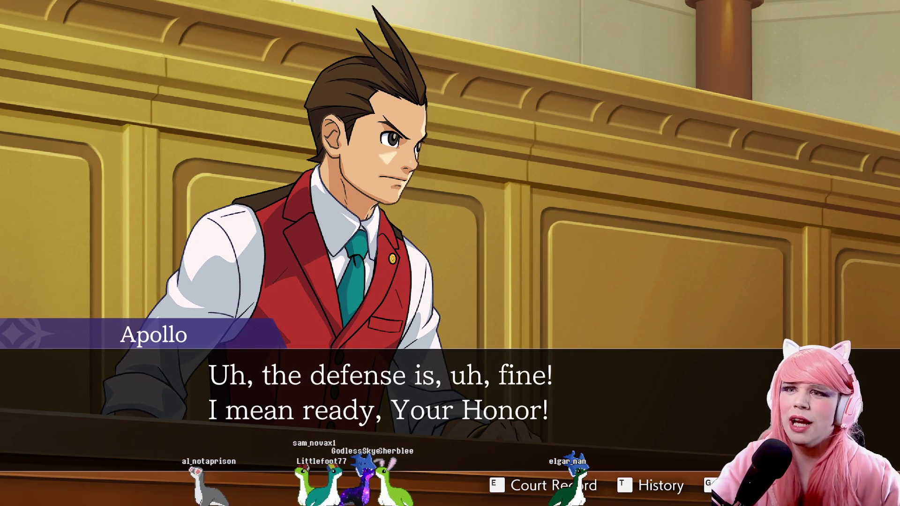
key(Return)
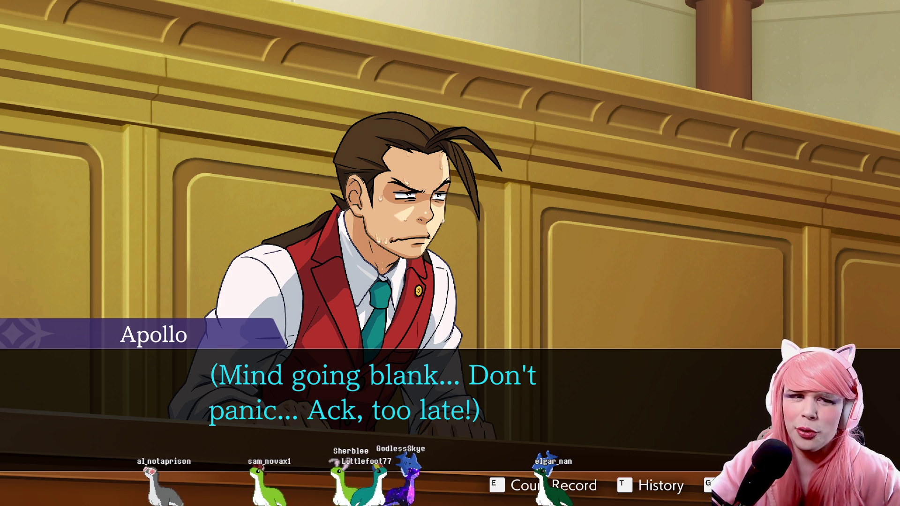
key(Return)
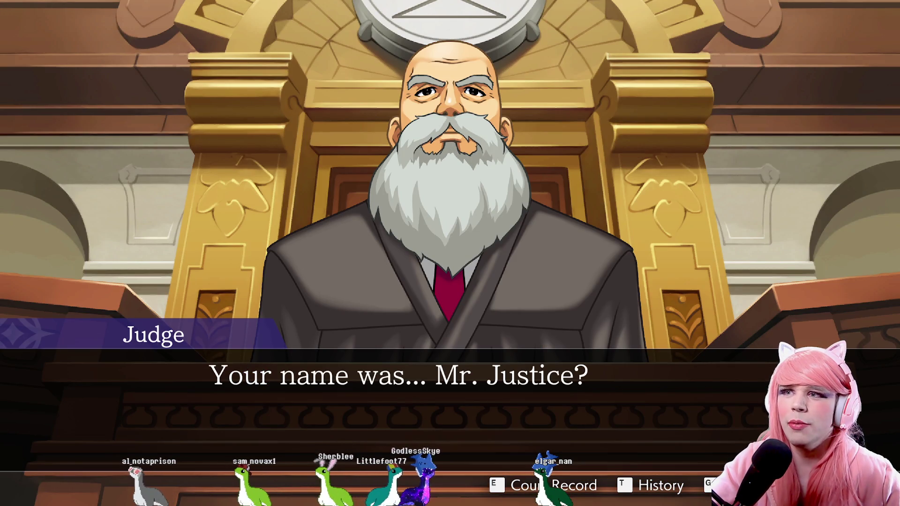
key(Return)
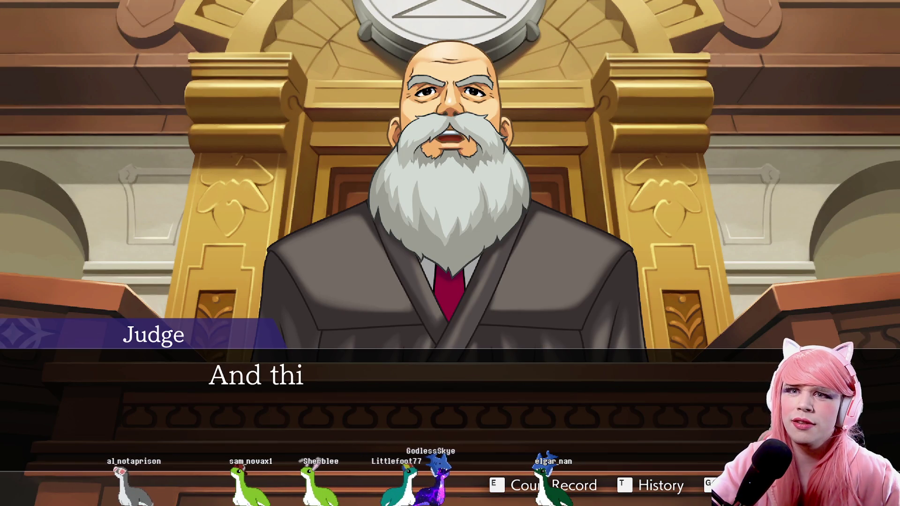
key(Return)
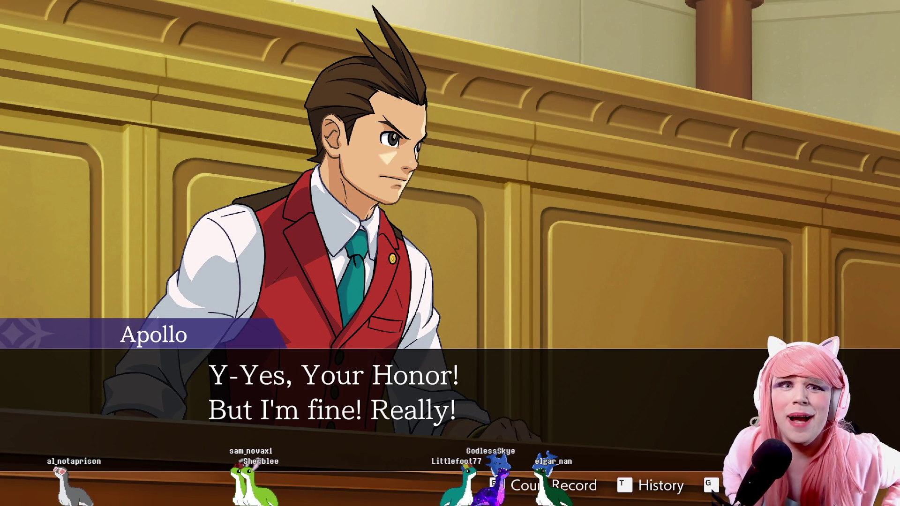
key(Return)
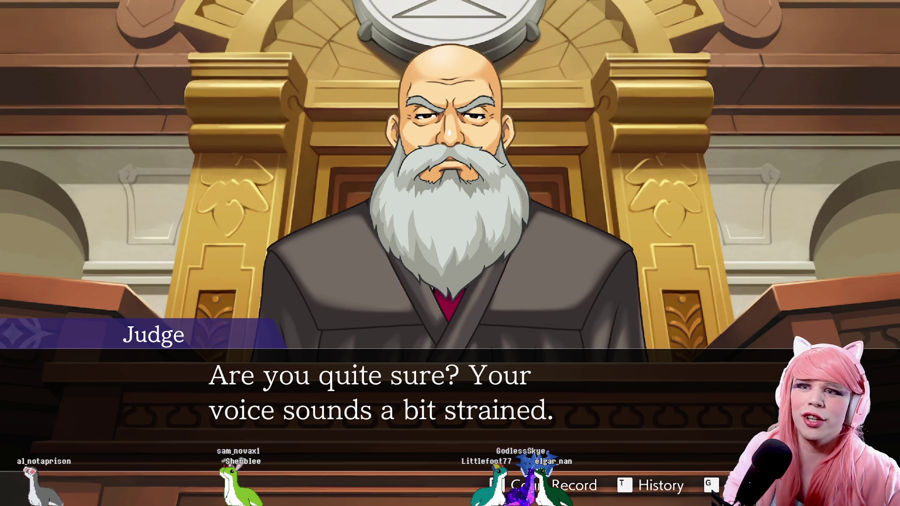
key(Return)
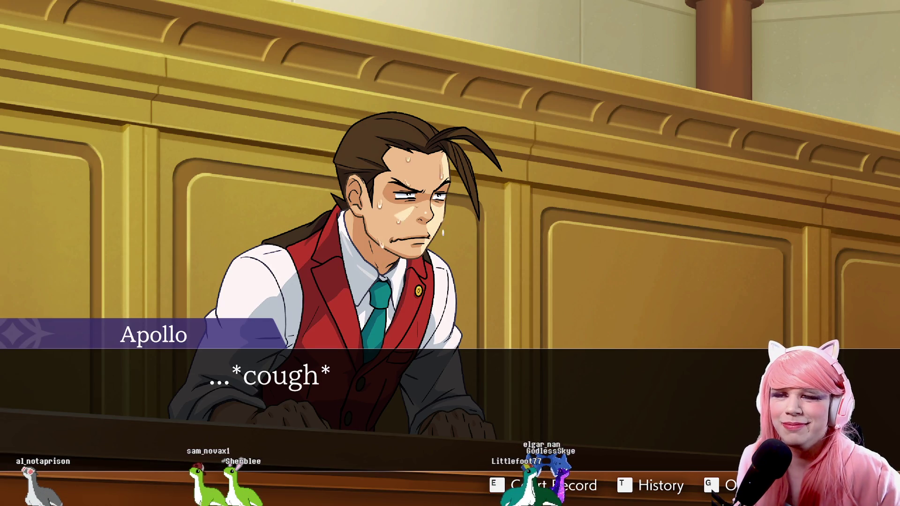
key(Return)
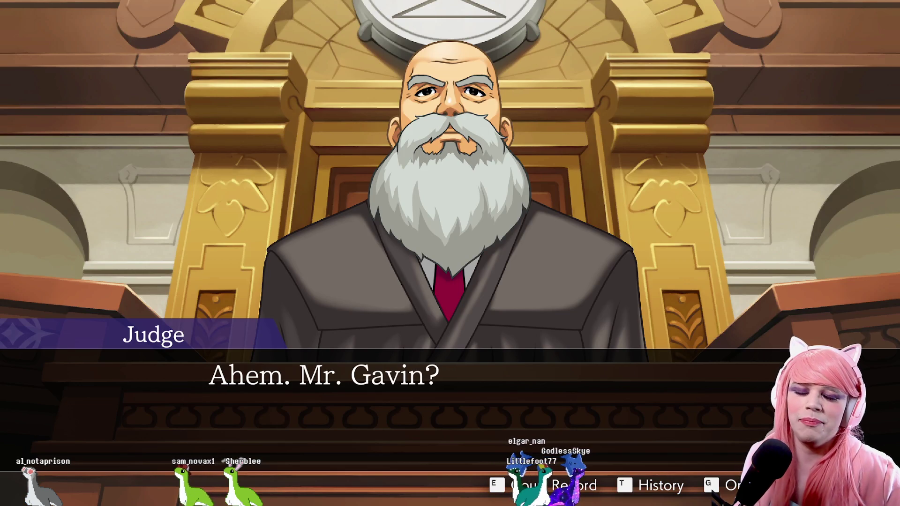
Advance Kristoph's explanation of the client requesting Mr. Justice until the defendant enters.
key(Return)
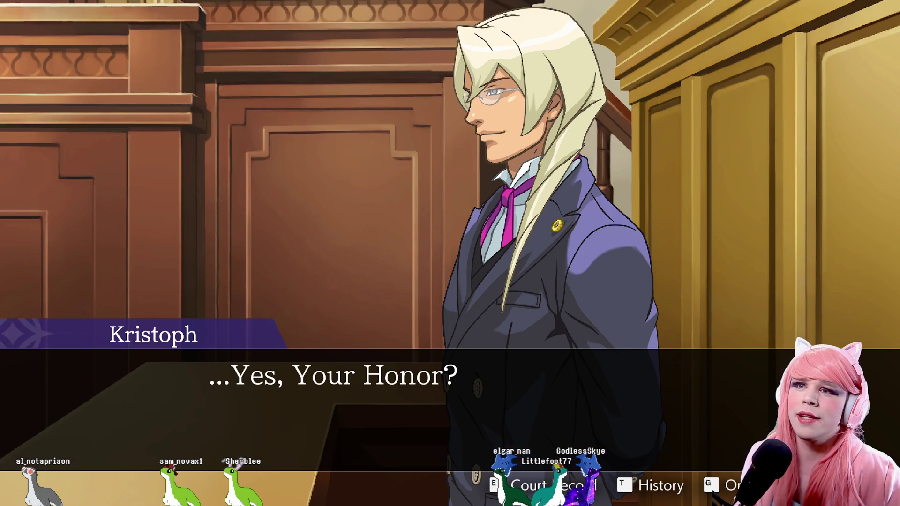
key(Return)
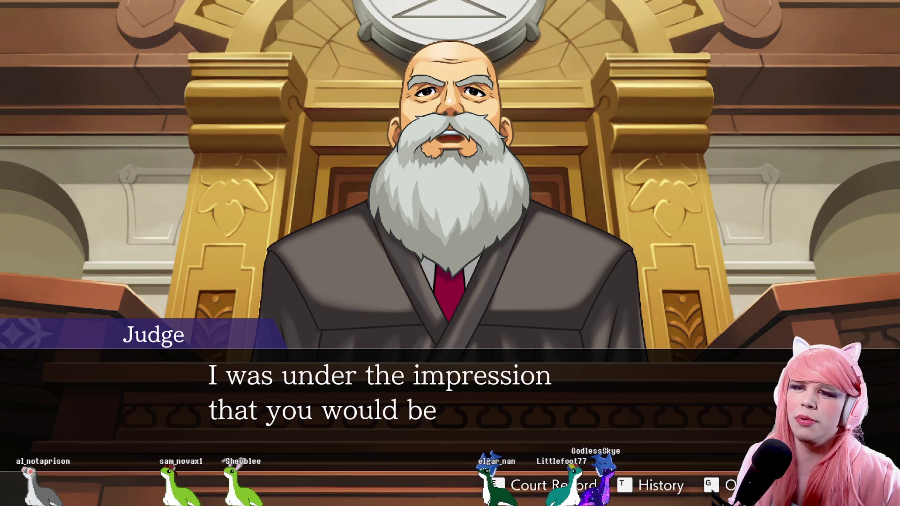
key(Return)
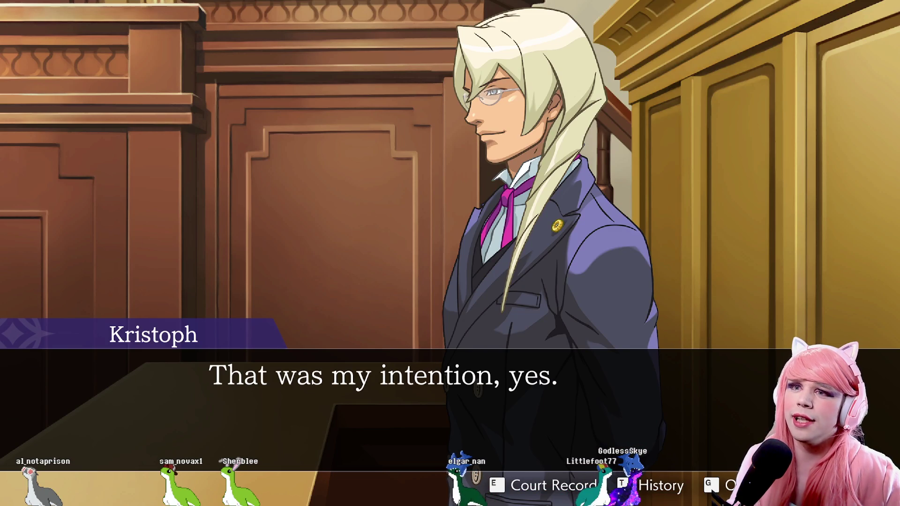
key(Return)
key(Return)
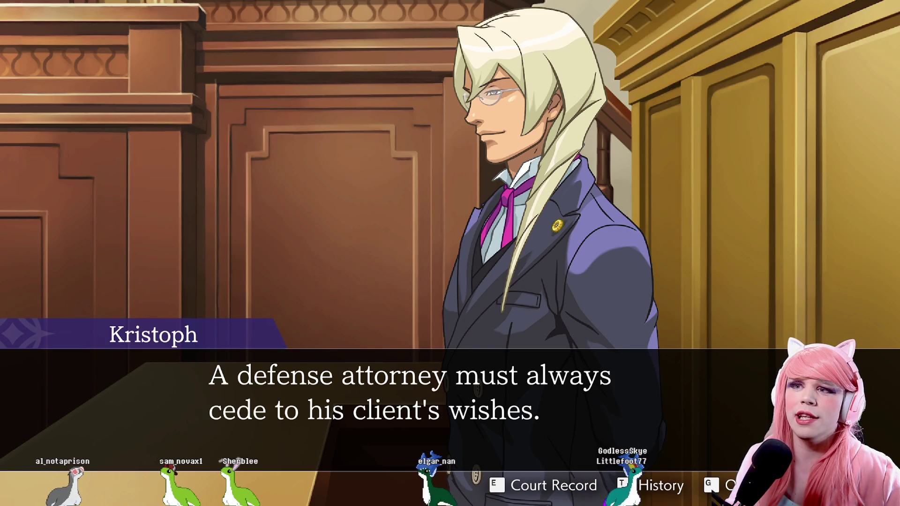
key(Return)
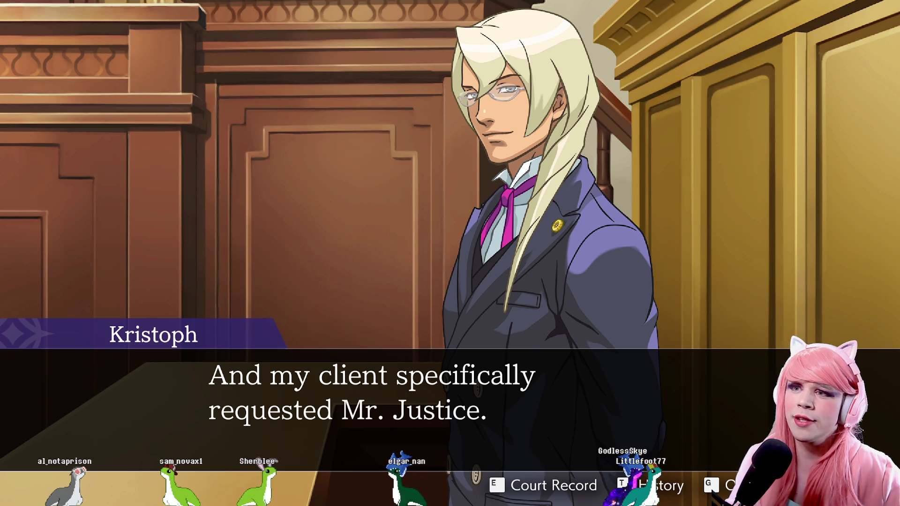
key(Return)
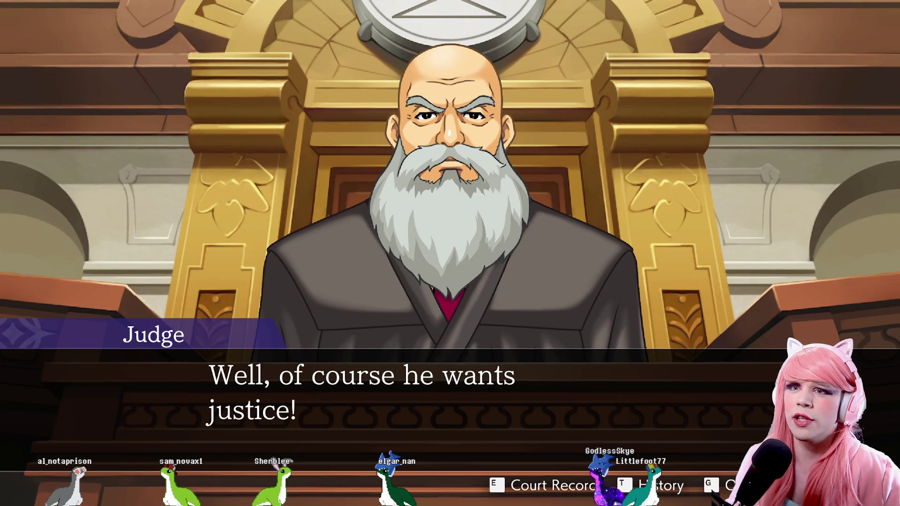
key(Return)
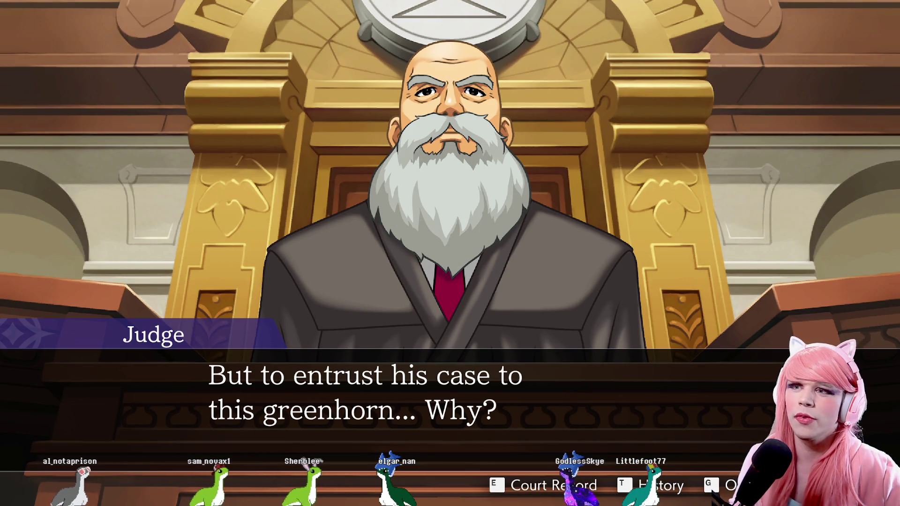
key(Return)
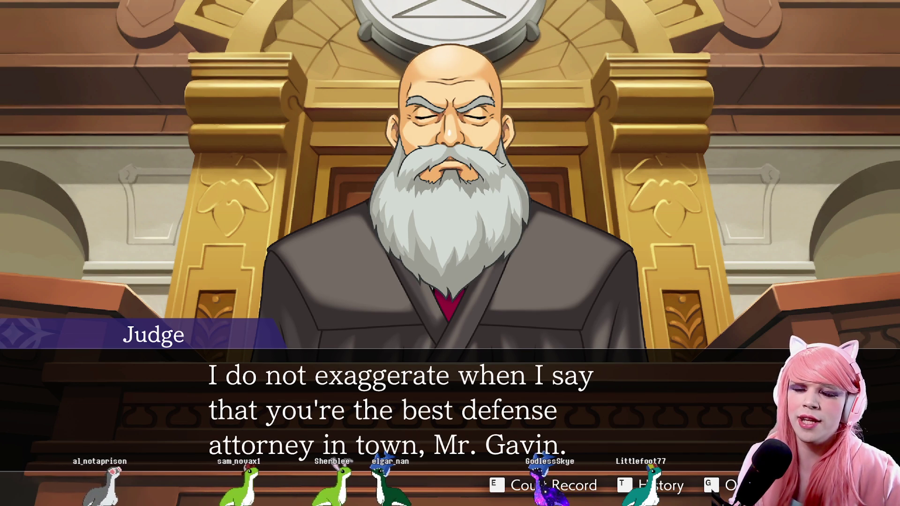
key(Return)
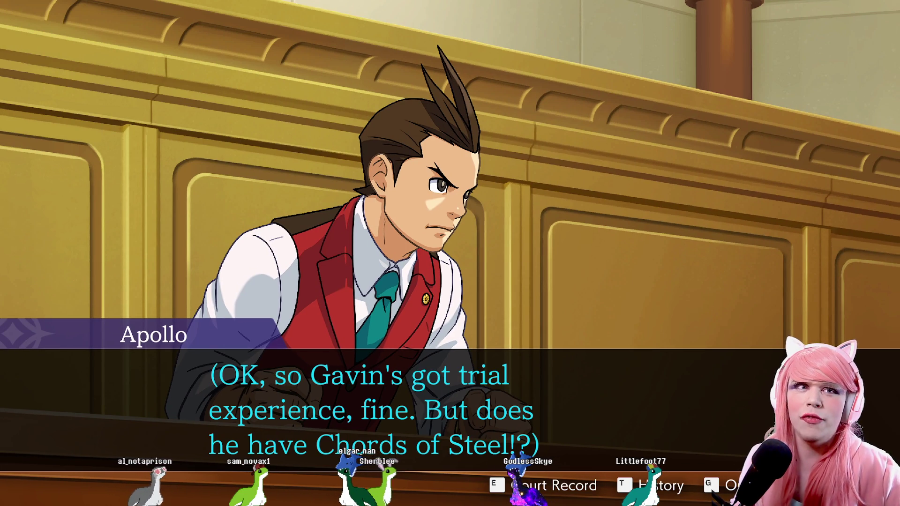
key(Return)
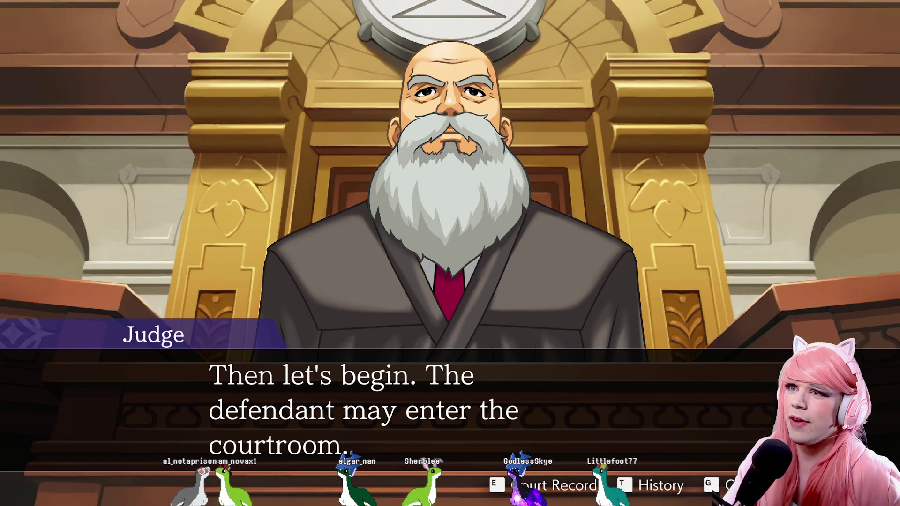
key(Return)
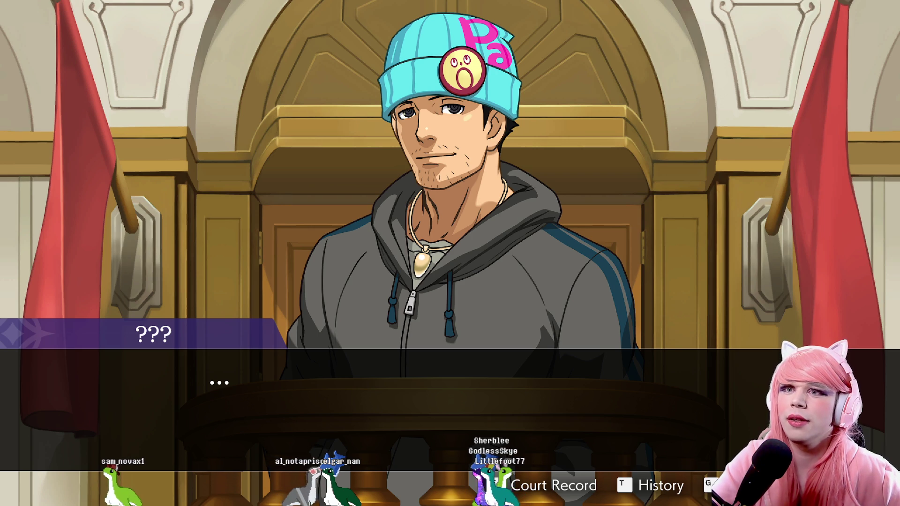
Advance the Judge greeting Mr. Wright and Phoenix's piano-player reply to Payne's taunt.
key(Return)
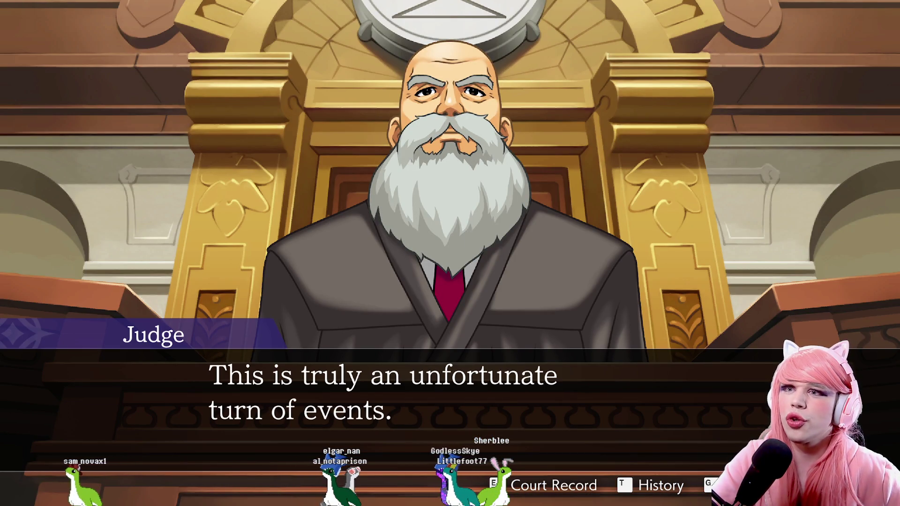
key(Return)
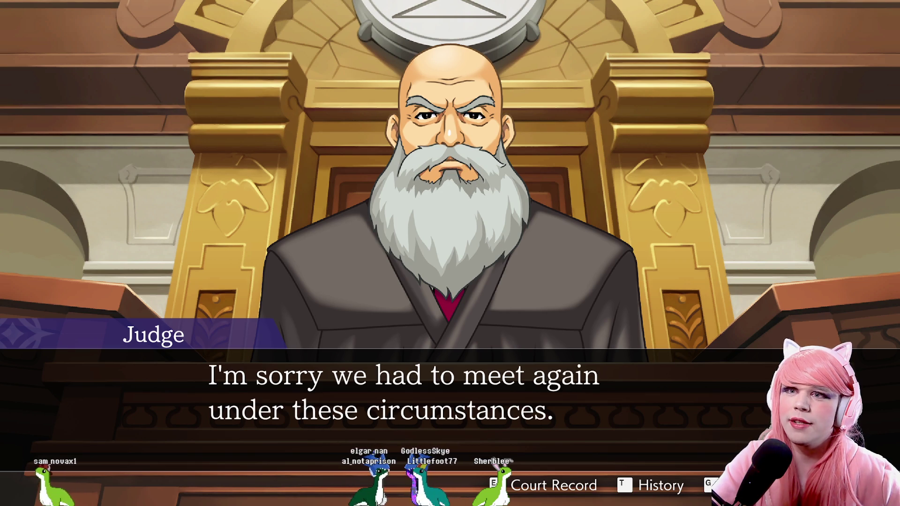
key(Return)
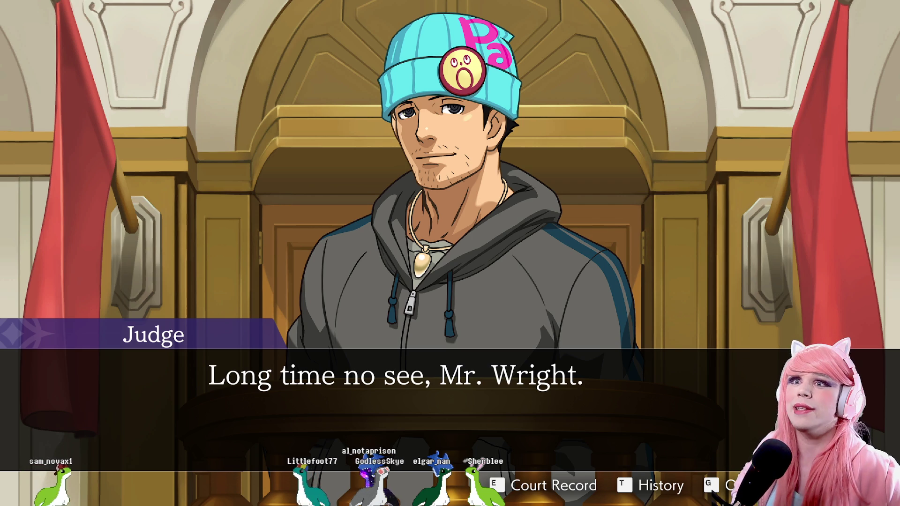
key(Return)
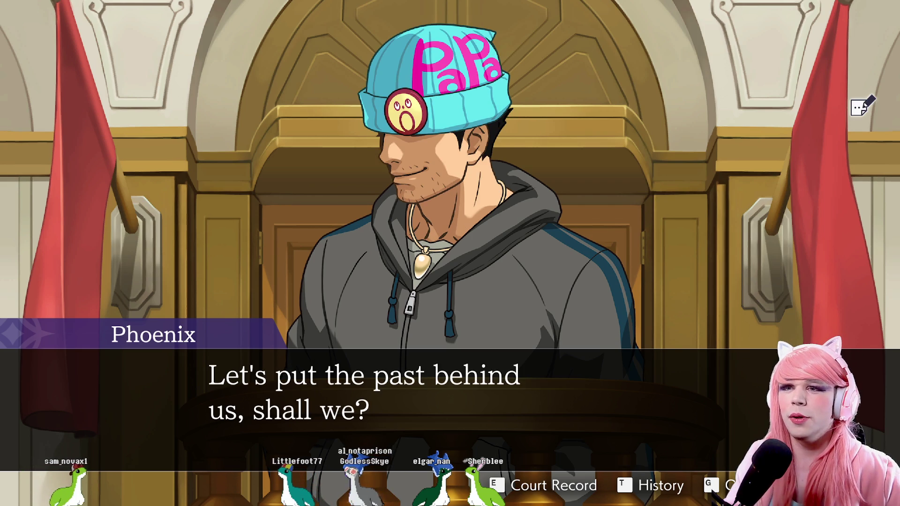
key(Return)
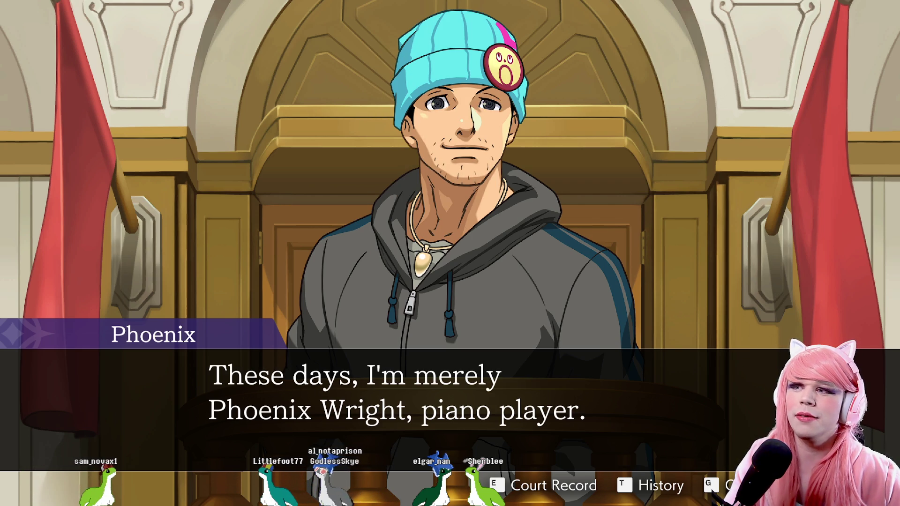
key(Return)
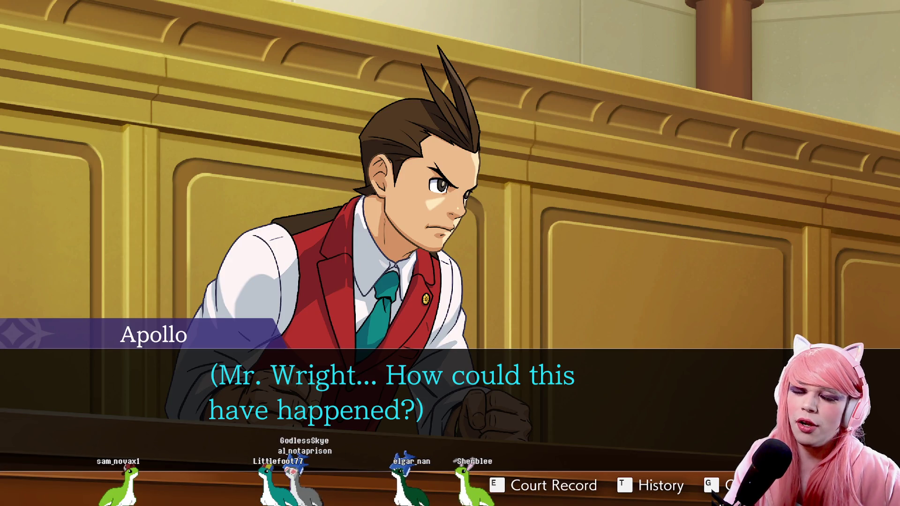
key(Return)
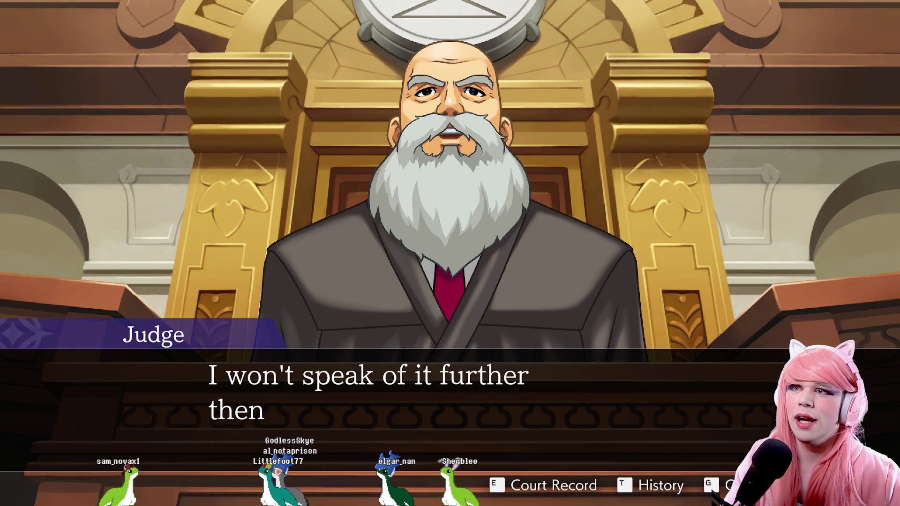
key(Return)
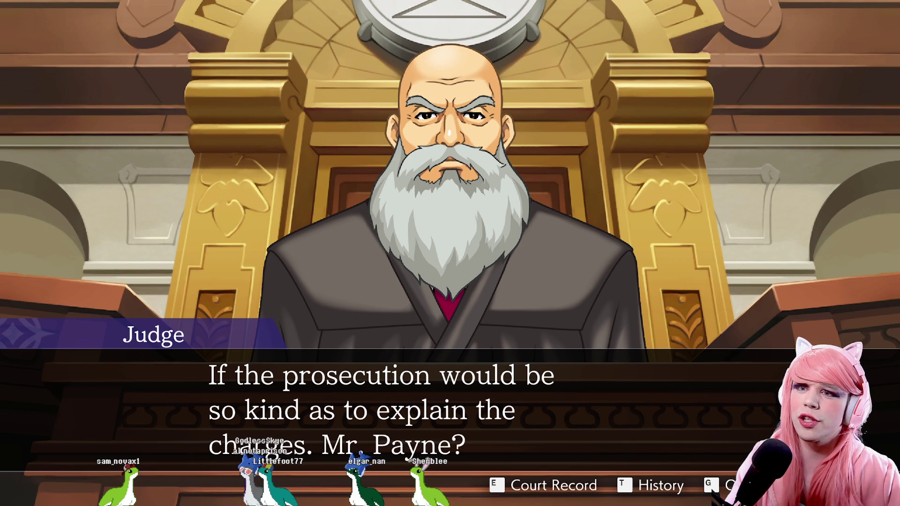
key(Return)
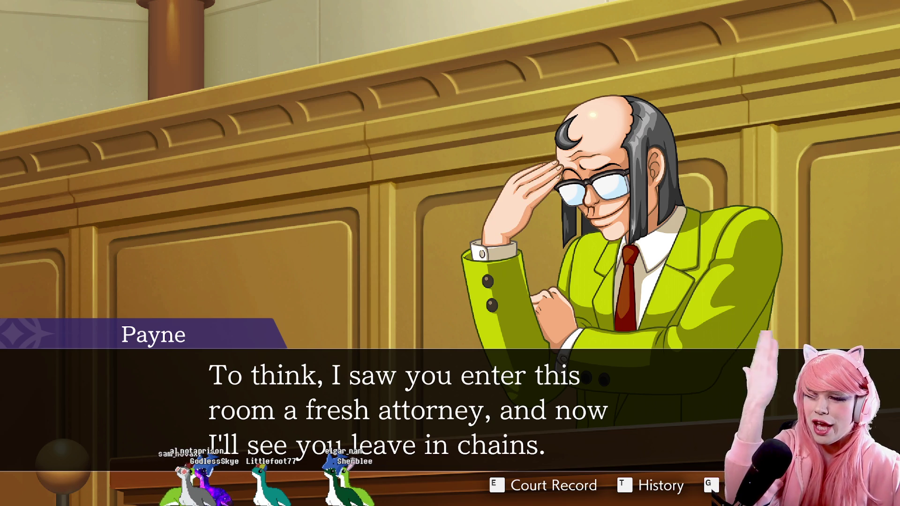
key(Return)
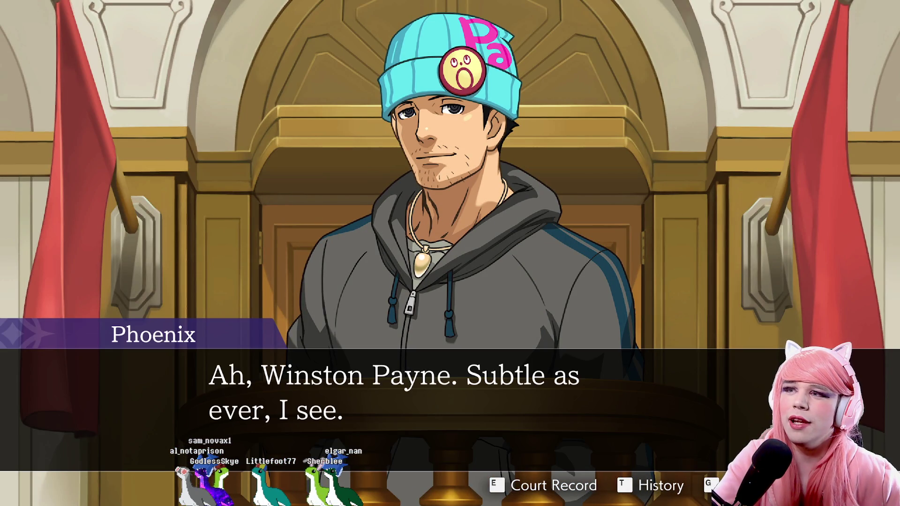
key(Return)
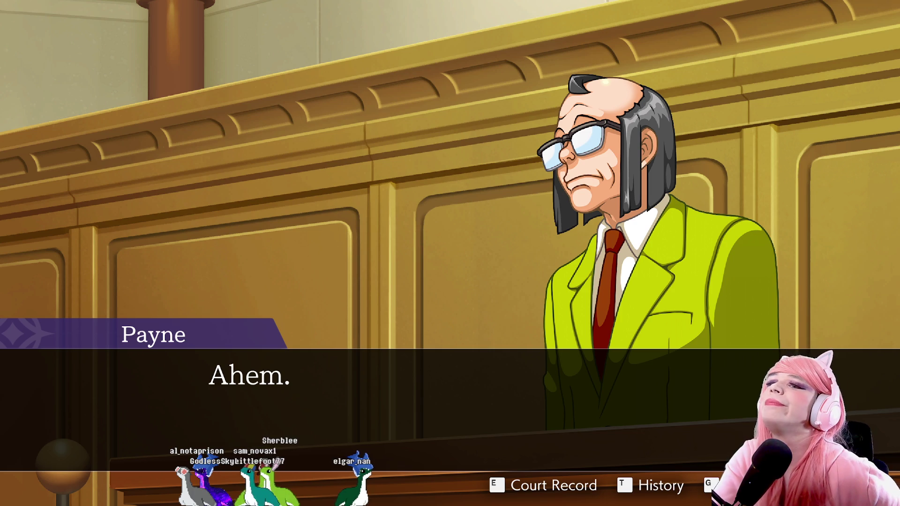
key(Return)
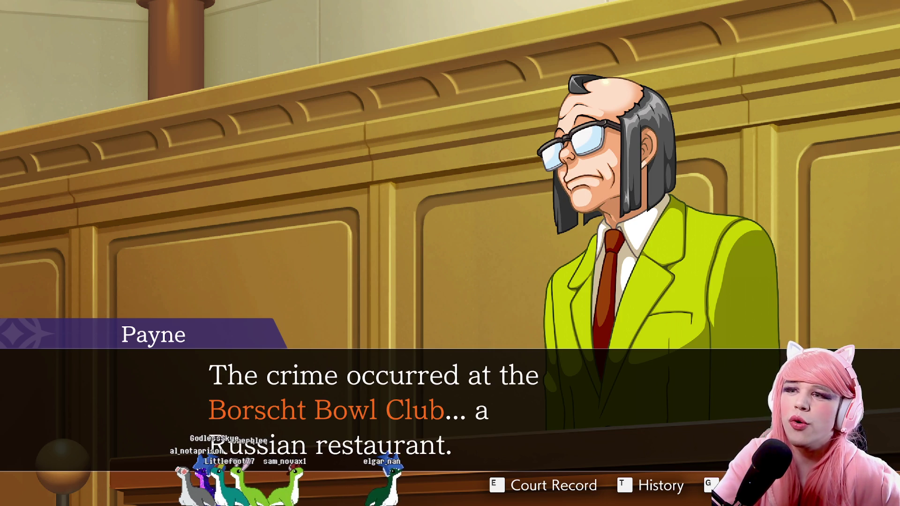
key(Return)
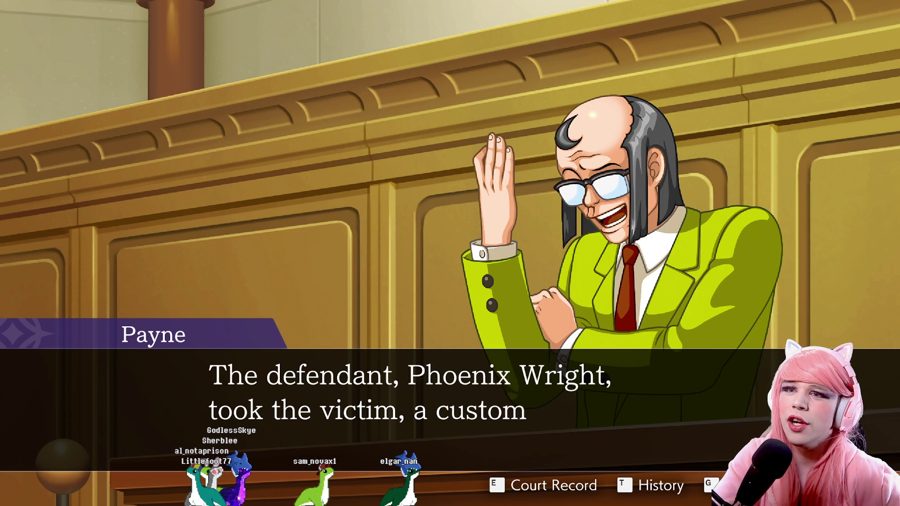
key(Return)
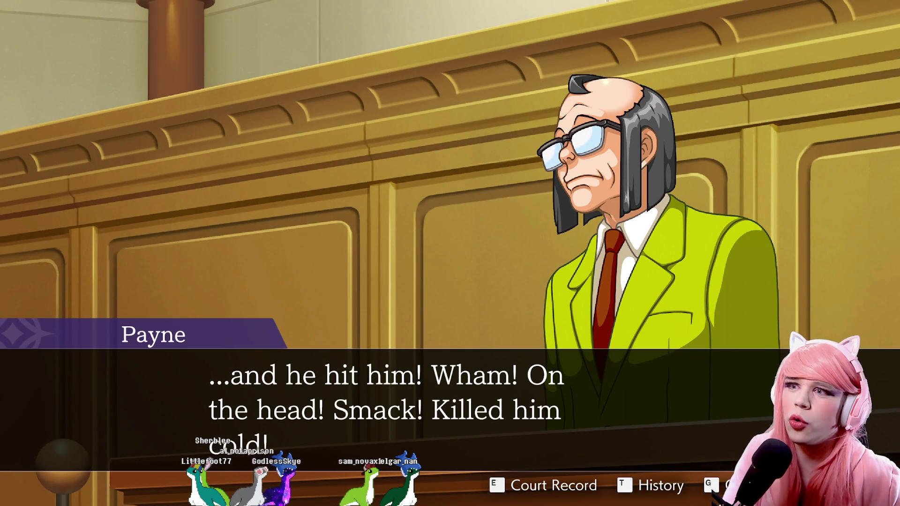
key(Return)
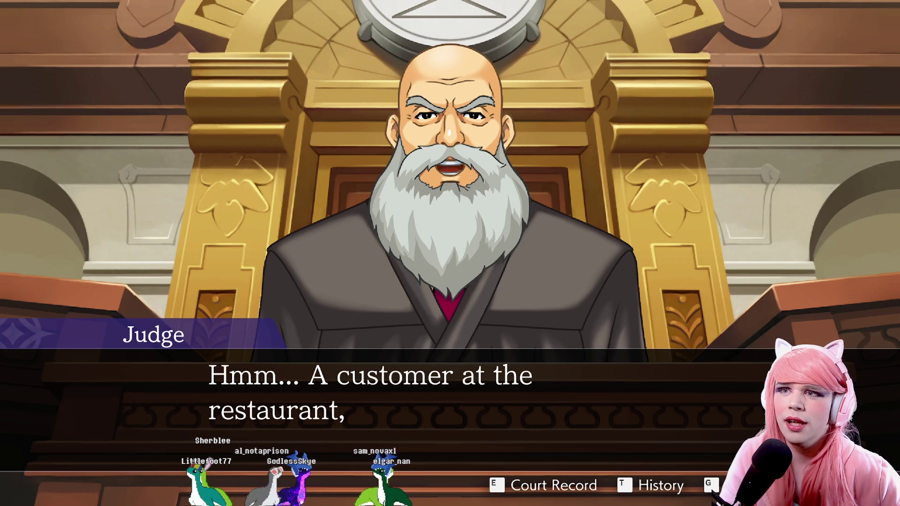
key(Return)
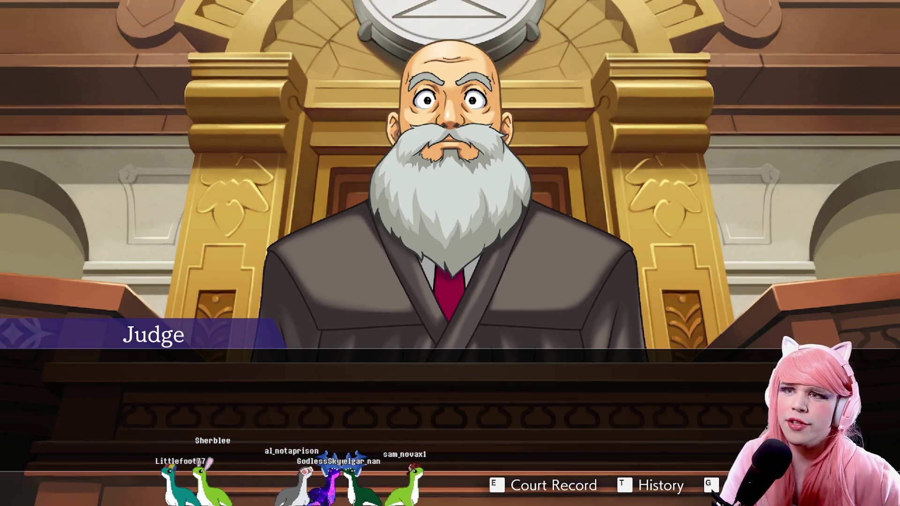
Continue through Payne presenting the grape juice bottle until the Deadly Bottle enters the Court Record.
key(Return)
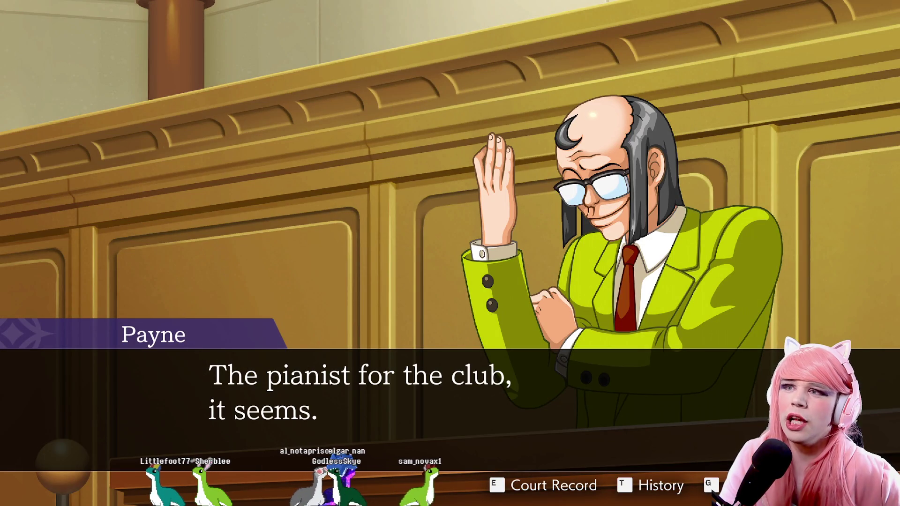
key(Return)
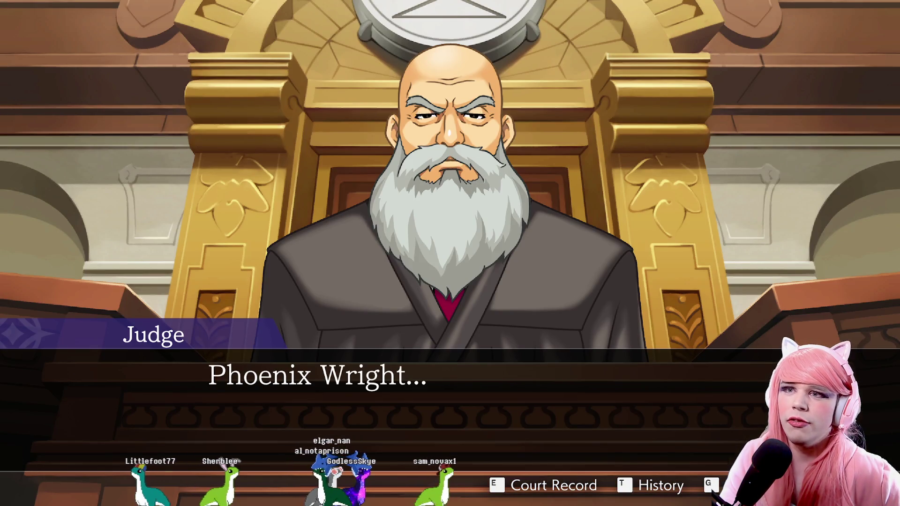
key(Return)
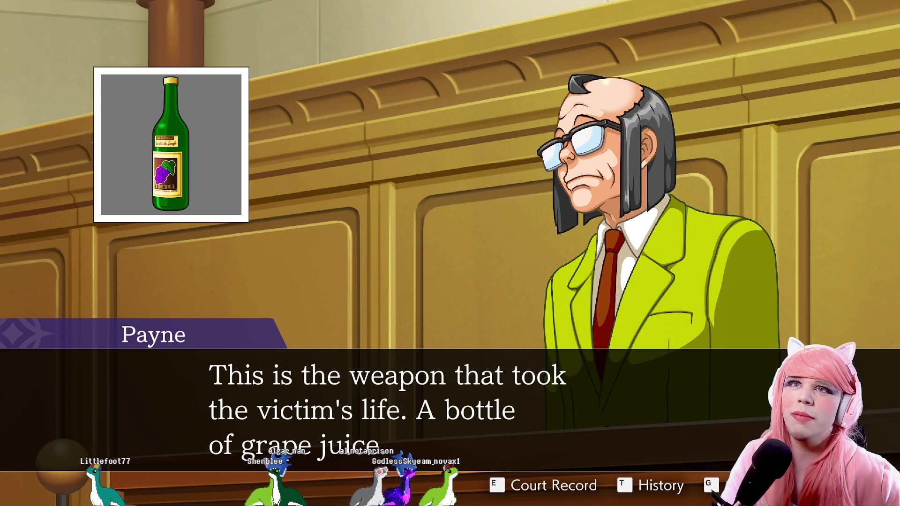
key(Return)
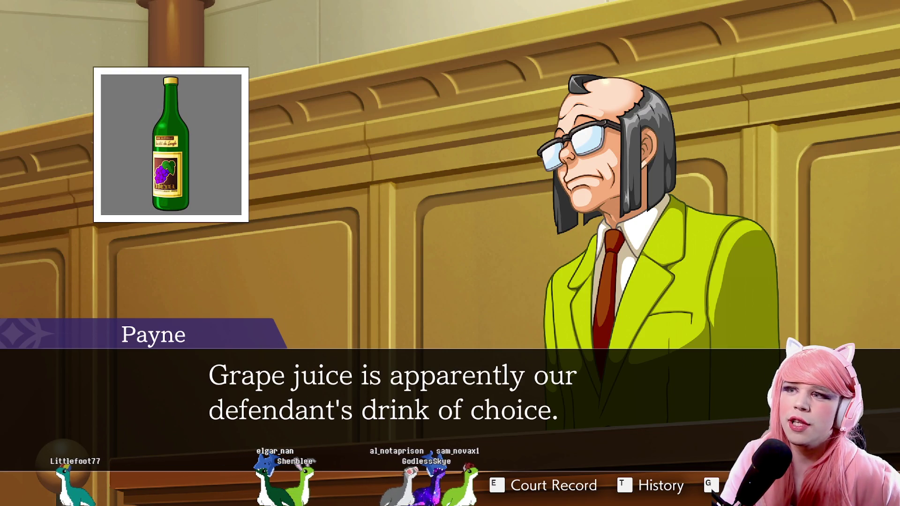
key(Return)
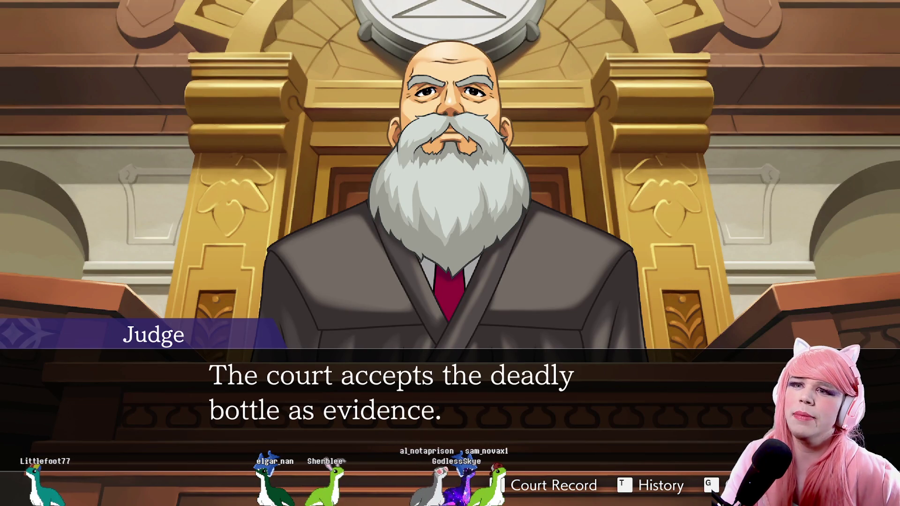
key(Return)
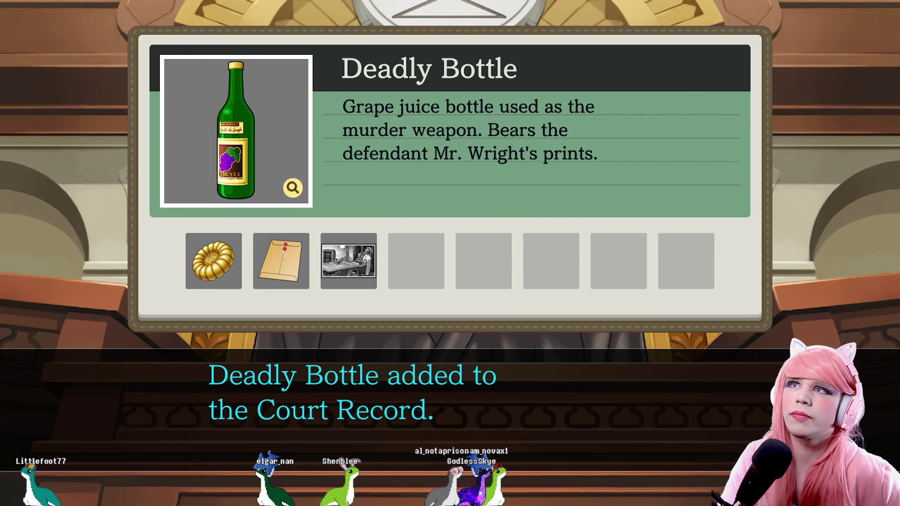
key(Return)
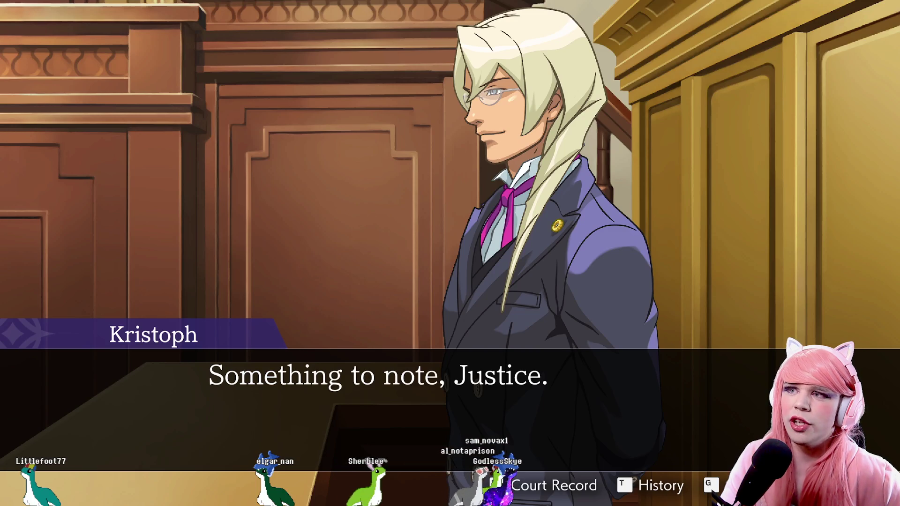
Read through Kristoph's tutorial advice on using the Court Record.
key(Return)
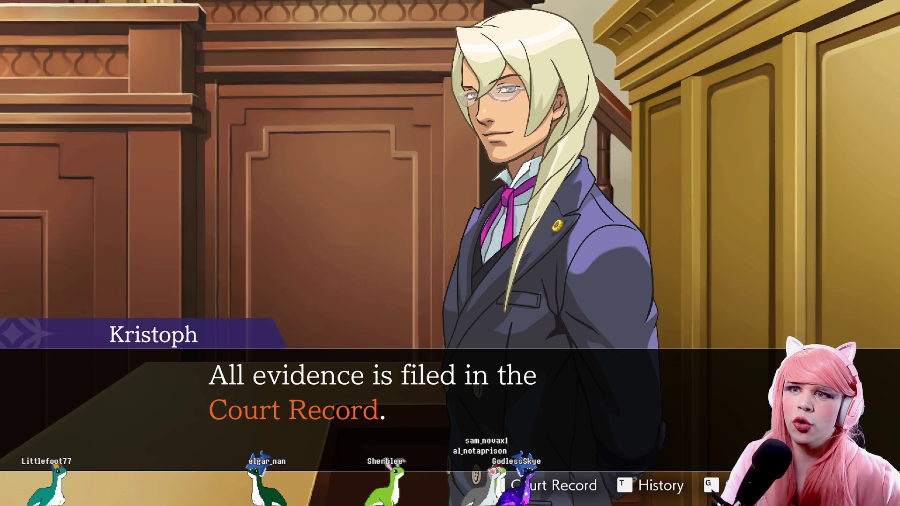
key(Return)
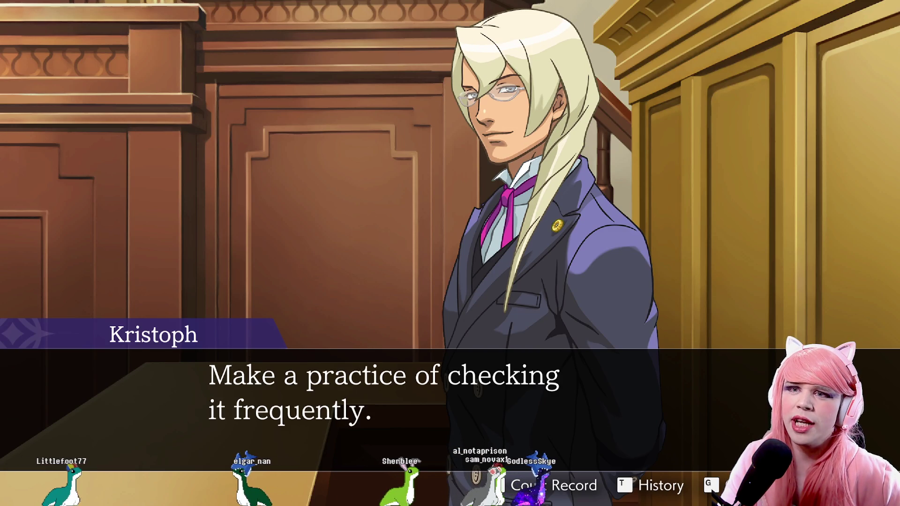
key(Return)
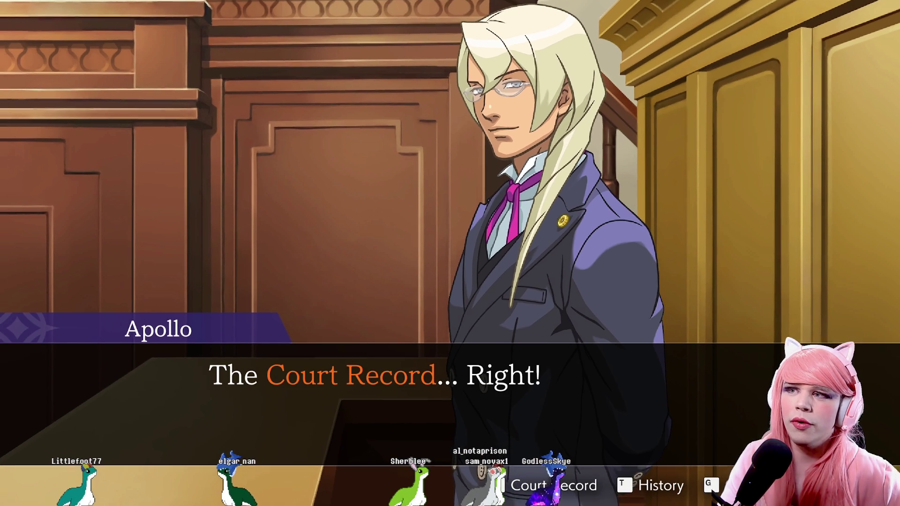
key(Return)
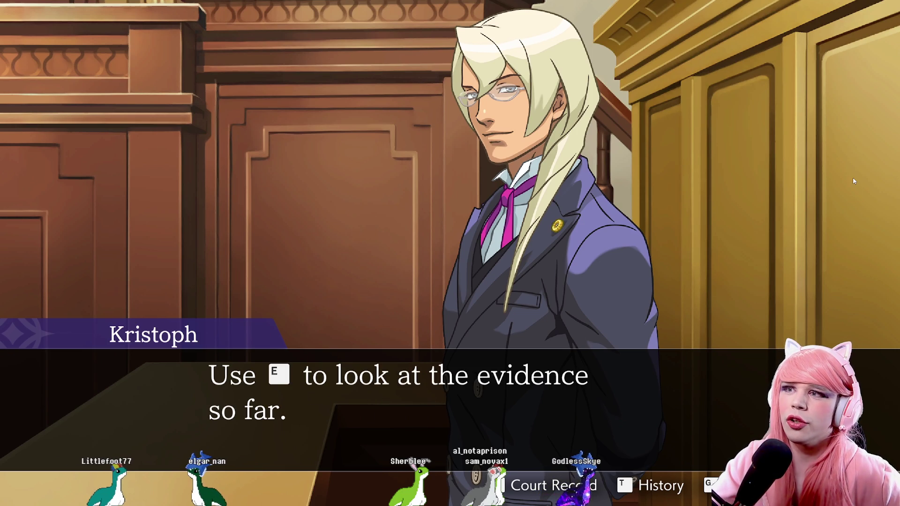
In the Court Record, read the Deadly Bottle entry and study Crime Photo 1 enlarged.
key(e)
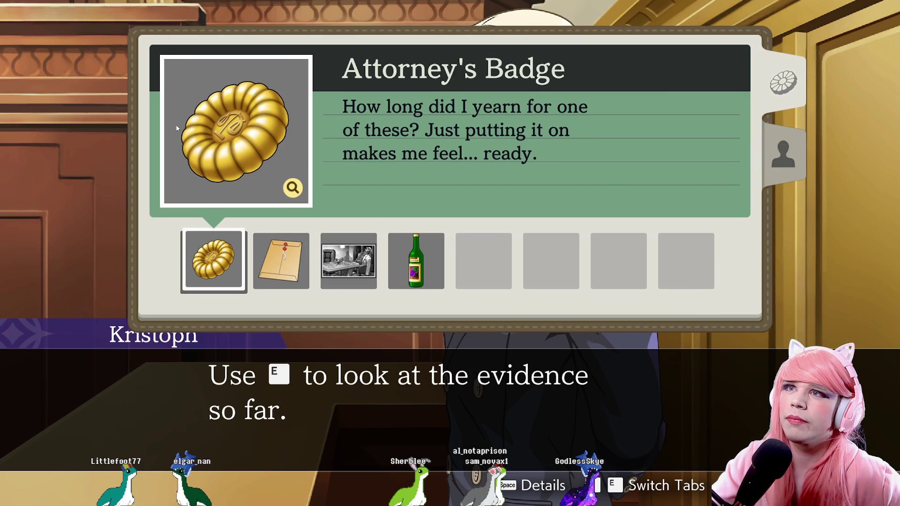
click(421, 253)
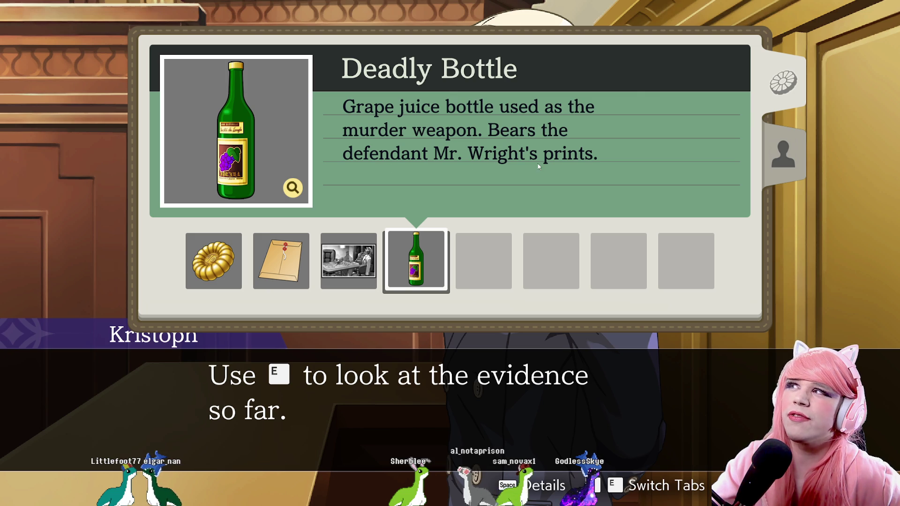
click(354, 262)
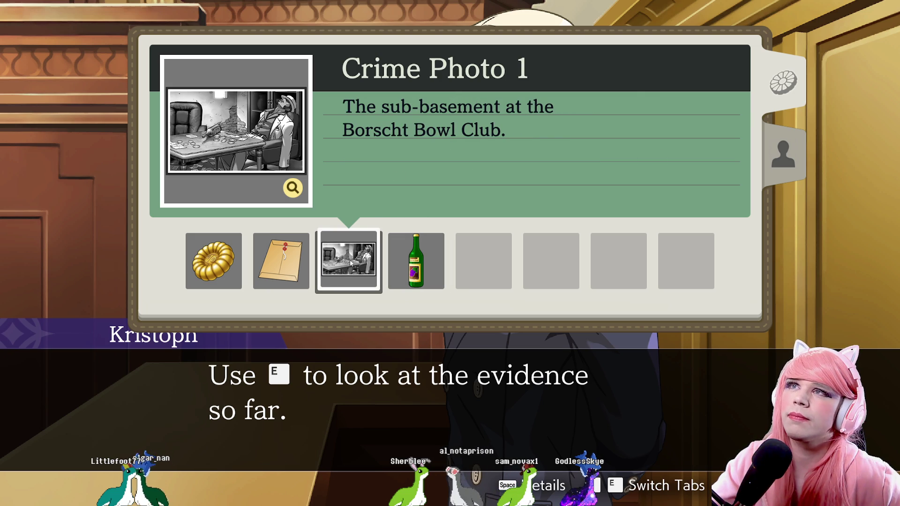
click(274, 265)
click(323, 263)
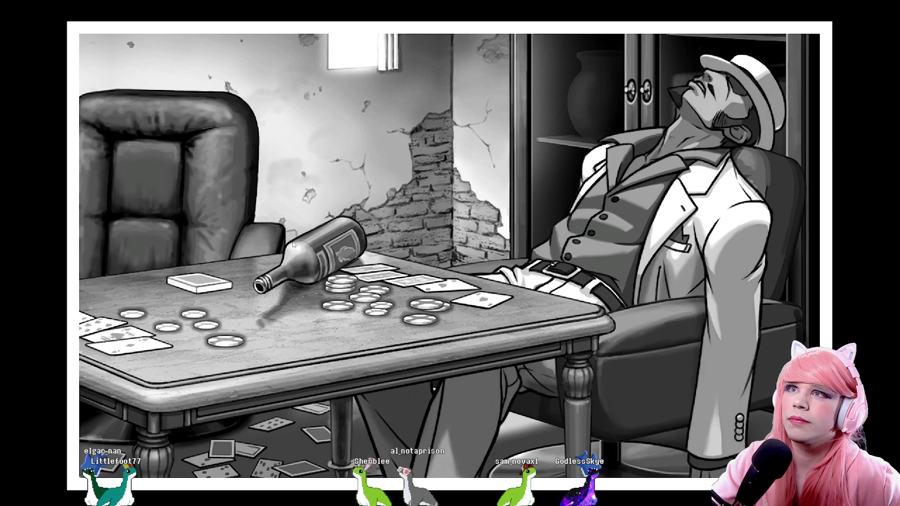
click(443, 275)
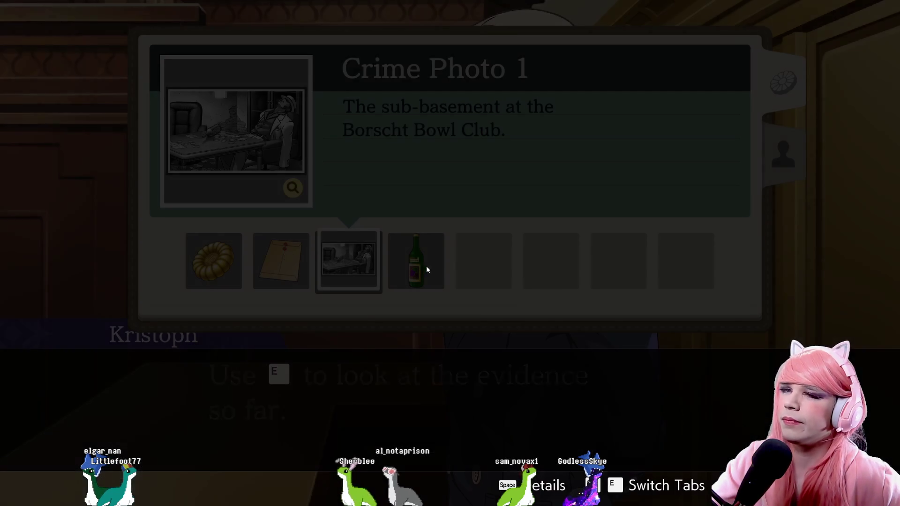
Read Smith's Autopsy Report in full, then leave the Court Record.
click(282, 257)
click(293, 188)
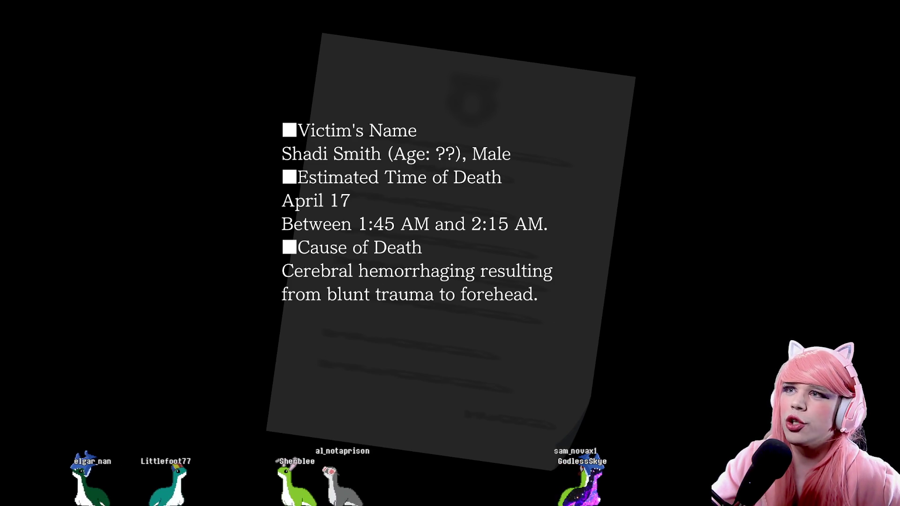
click(487, 310)
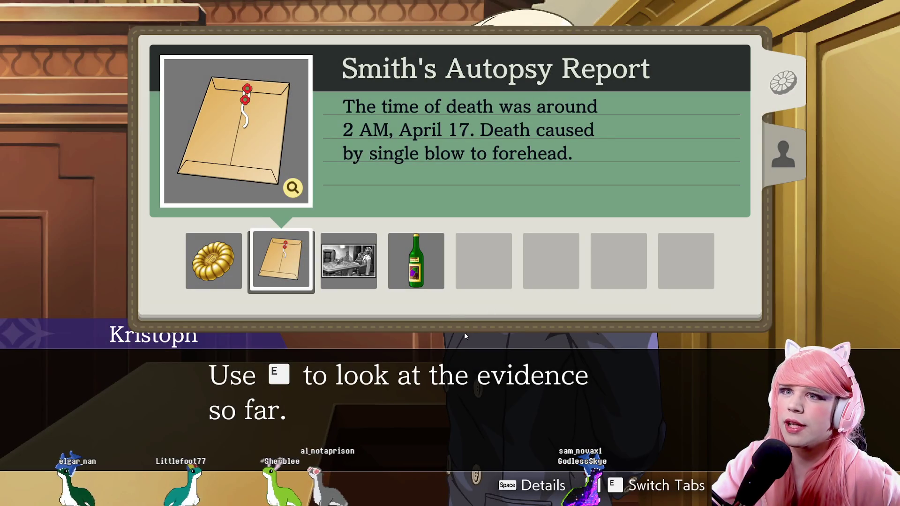
key(Escape)
Continue Kristoph's dialogue, recheck the Deadly Bottle entry, and return to the trial.
click(641, 217)
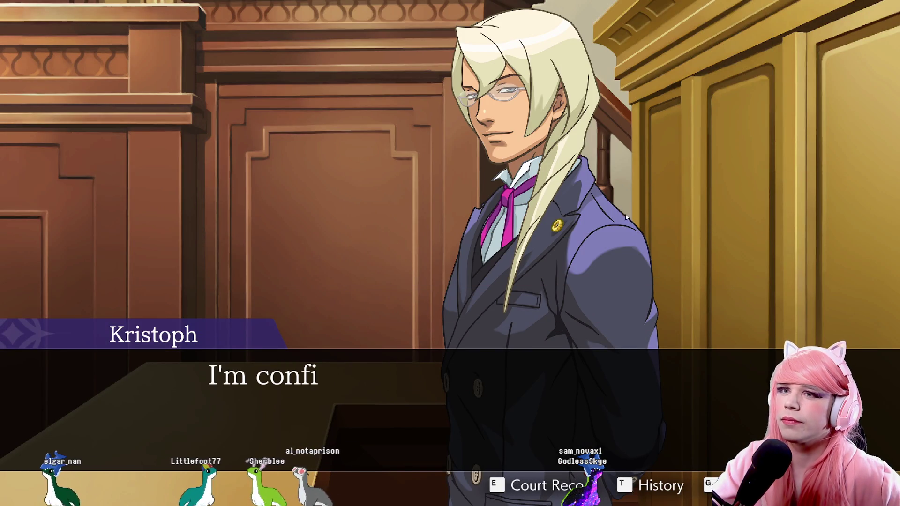
click(598, 210)
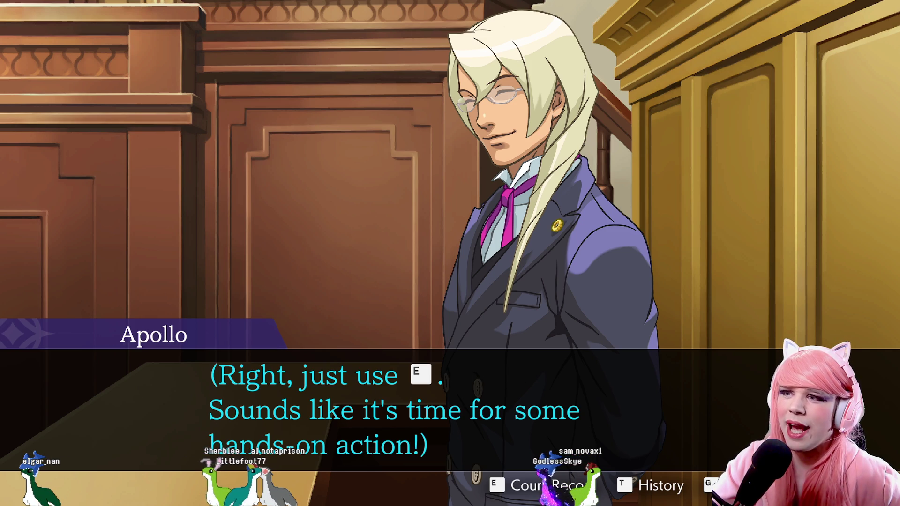
key(e)
click(425, 254)
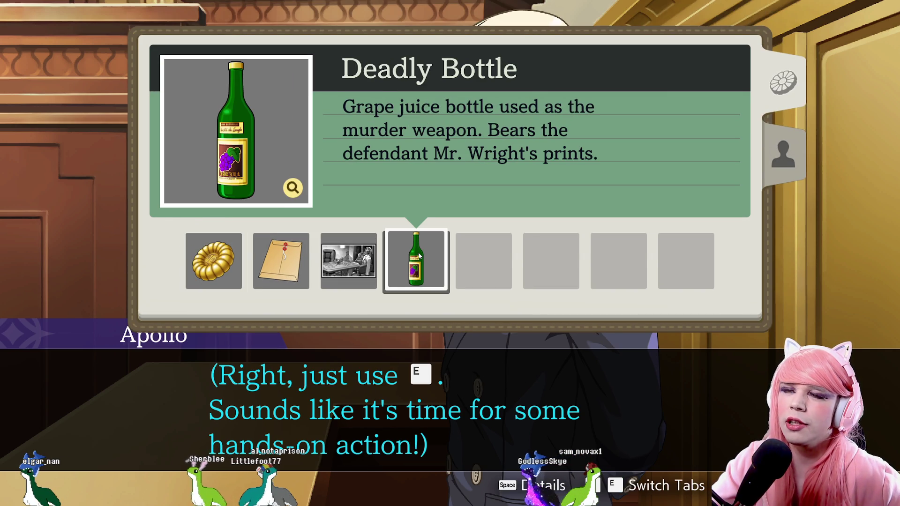
key(e)
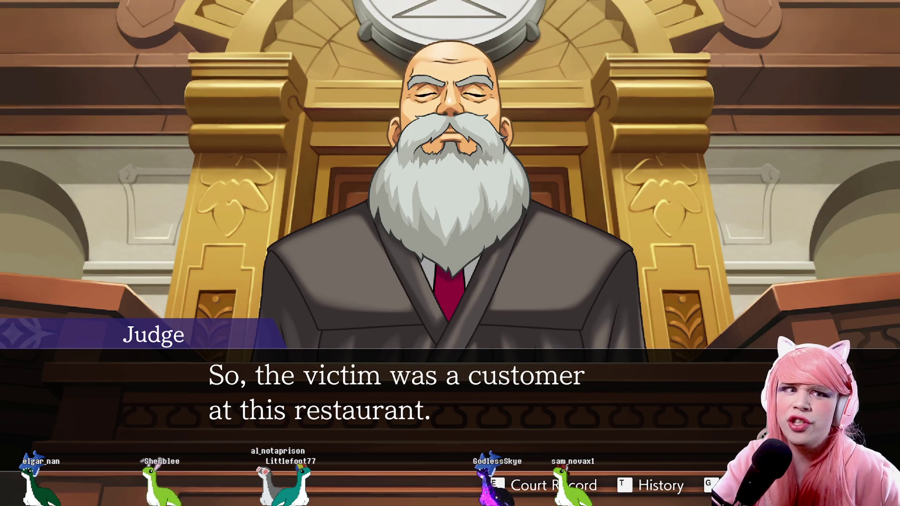
Advance through the Judge's questions about Shadi Smith and Payne's passport explanation.
key(Return)
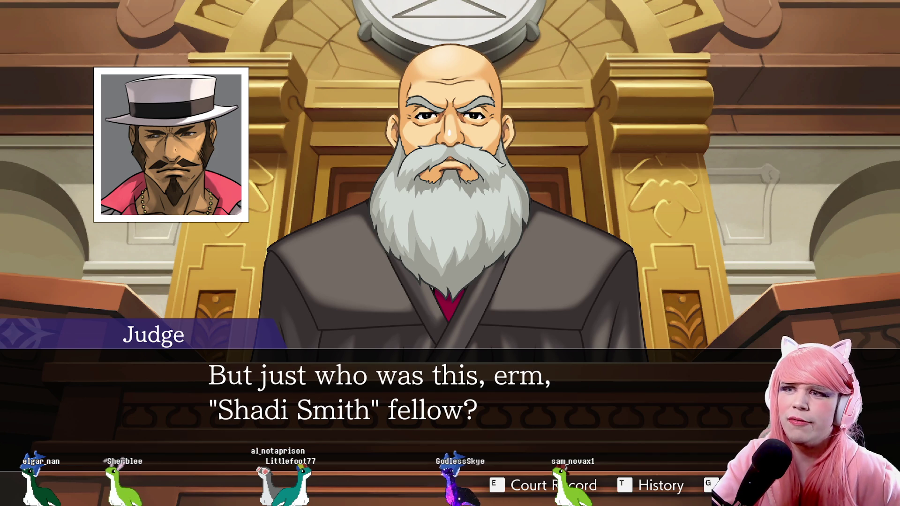
key(Return)
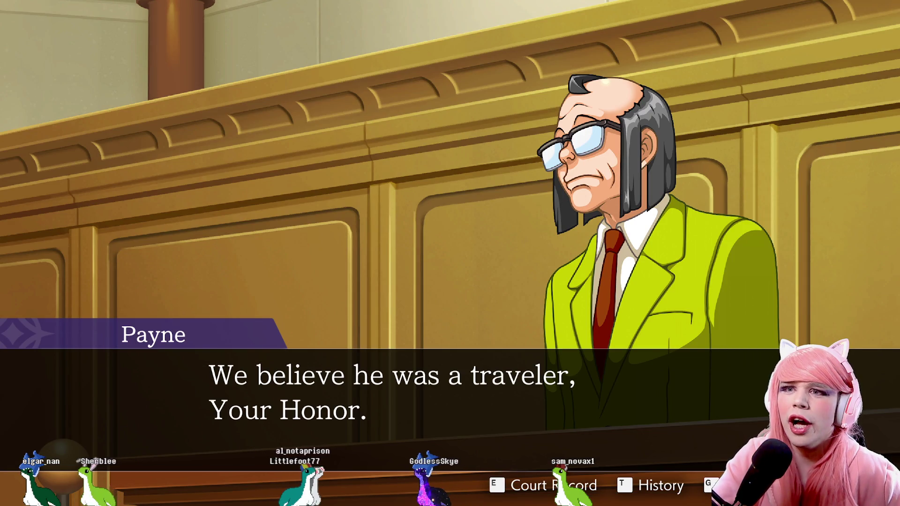
key(Return)
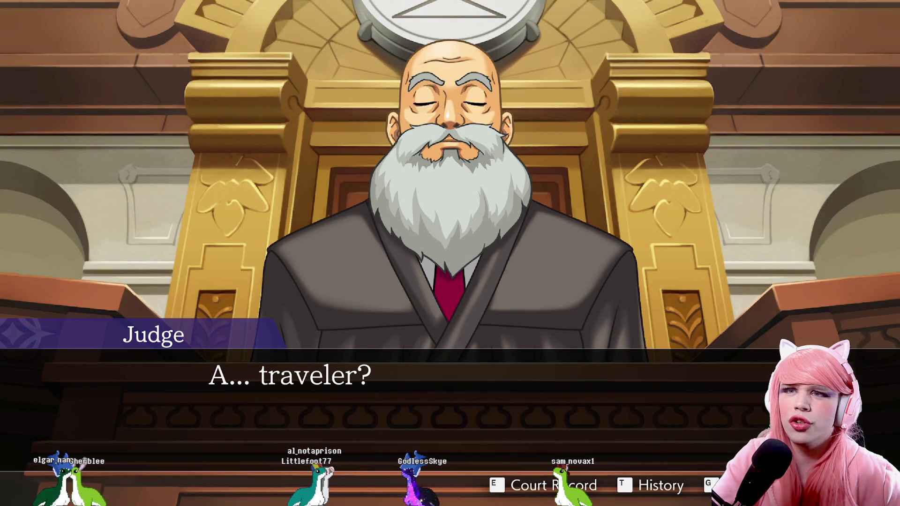
key(Return)
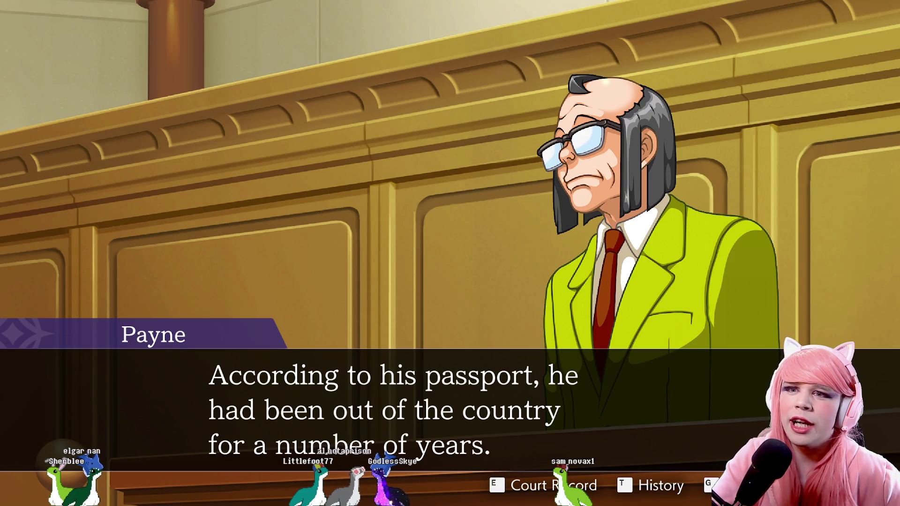
key(Return)
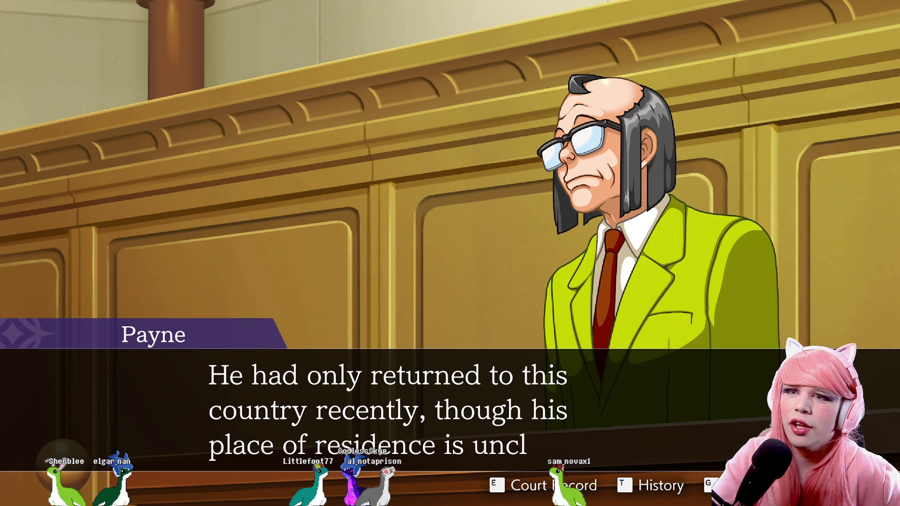
key(Return)
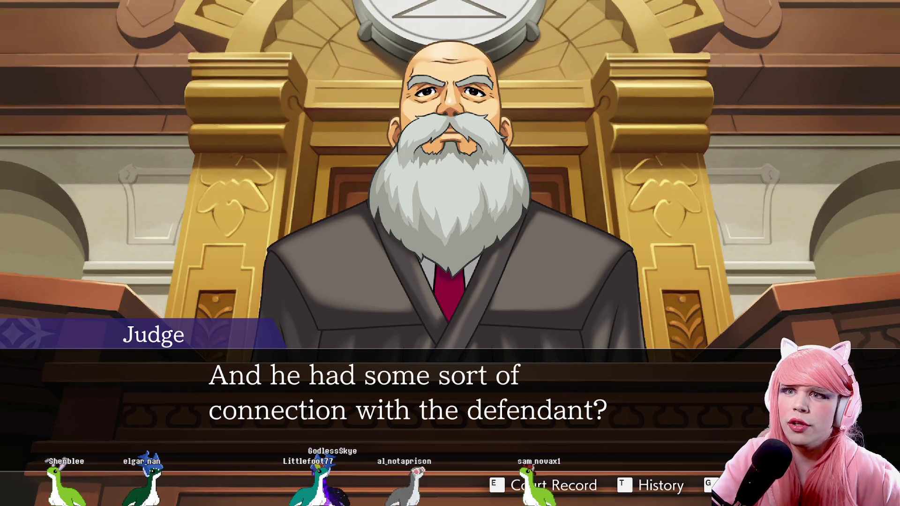
Continue through where the victim and defendant met and the motive discussion until Payne offers a photo.
key(Return)
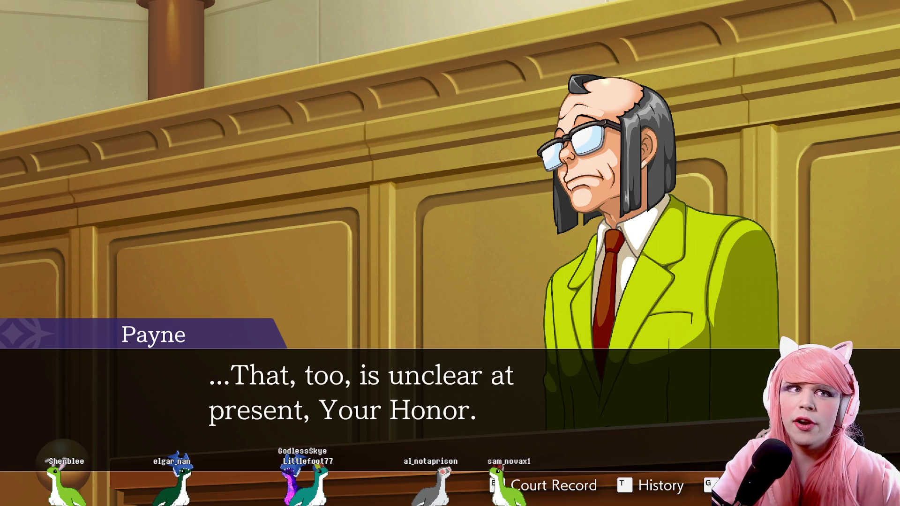
key(Return)
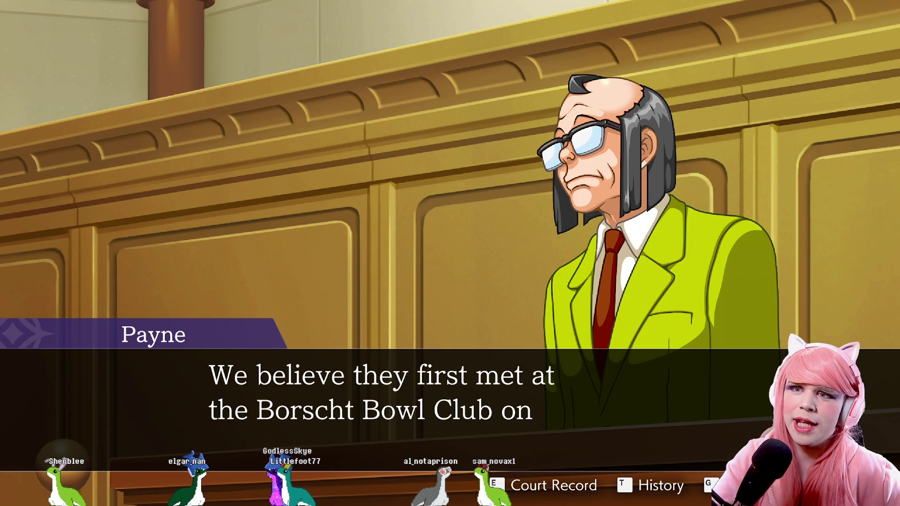
key(Return)
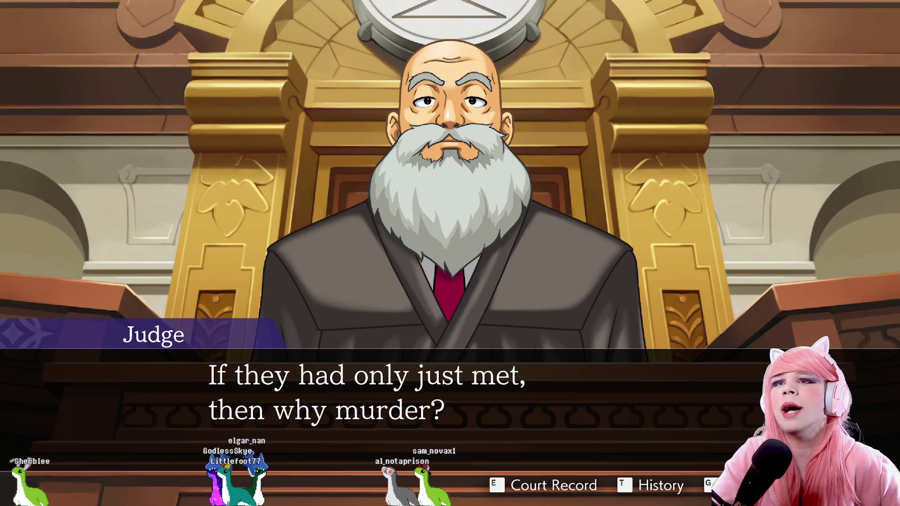
key(Return)
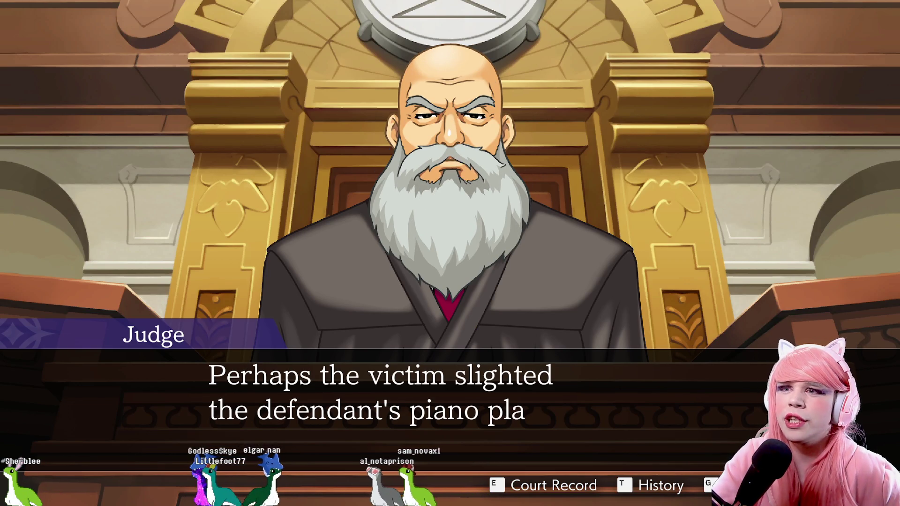
key(Return)
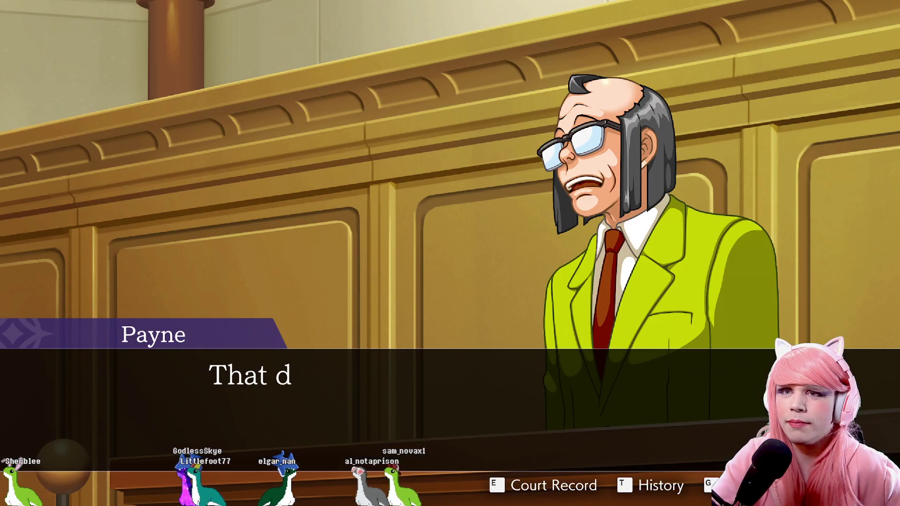
key(Return)
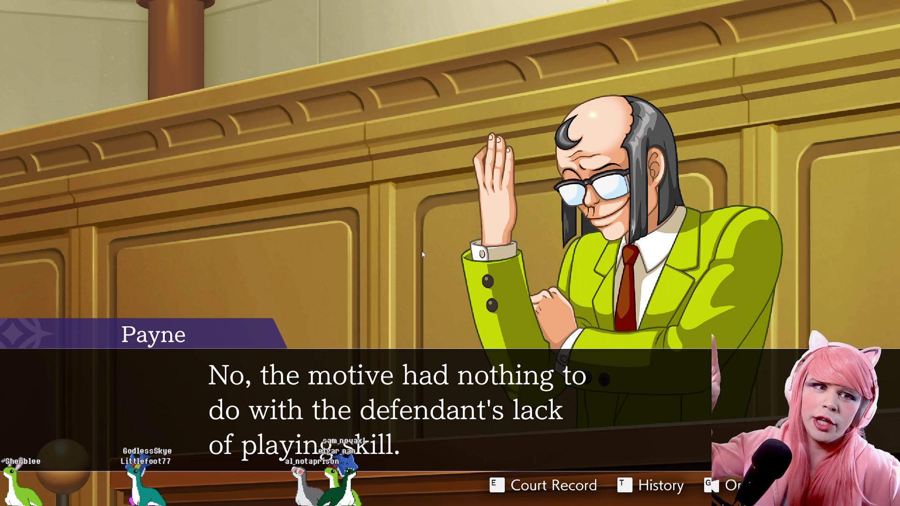
key(Return)
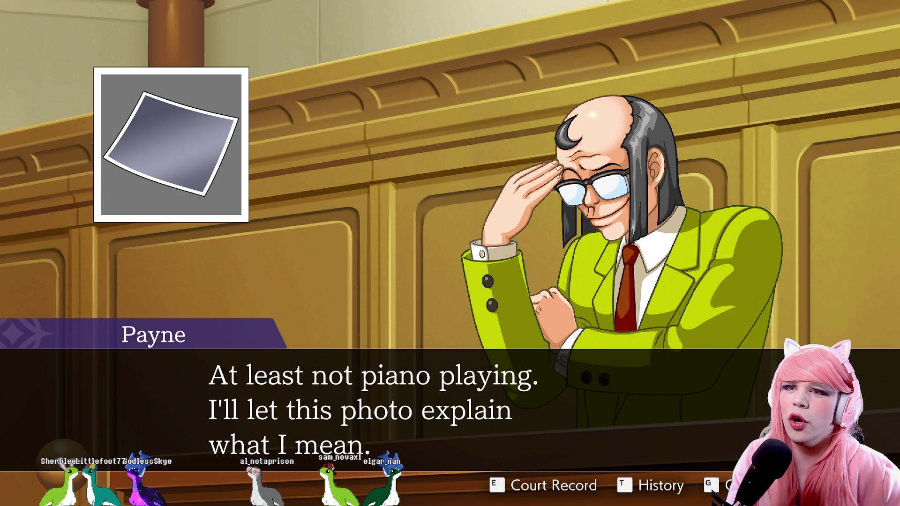
Advance past the poker crime-scene photo, the Judge's gambling remark and Payne's accusation to Kristoph's objection.
key(Return)
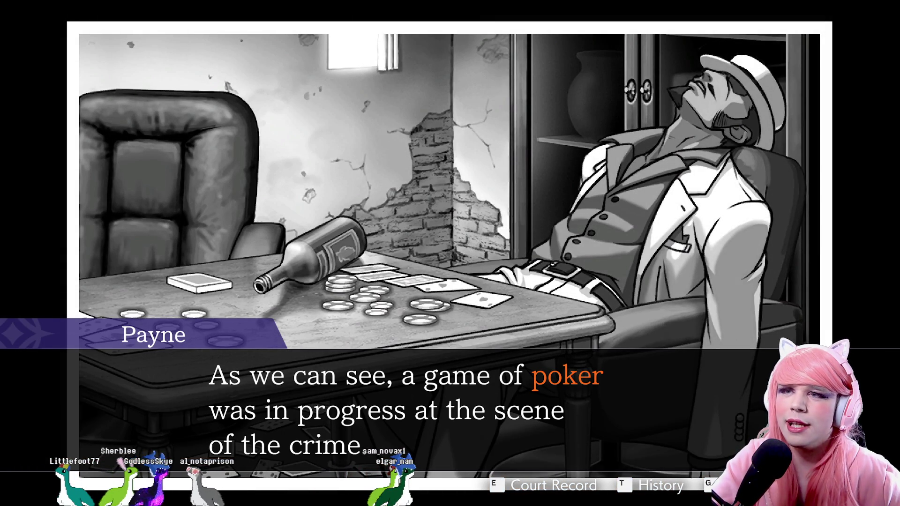
key(Return)
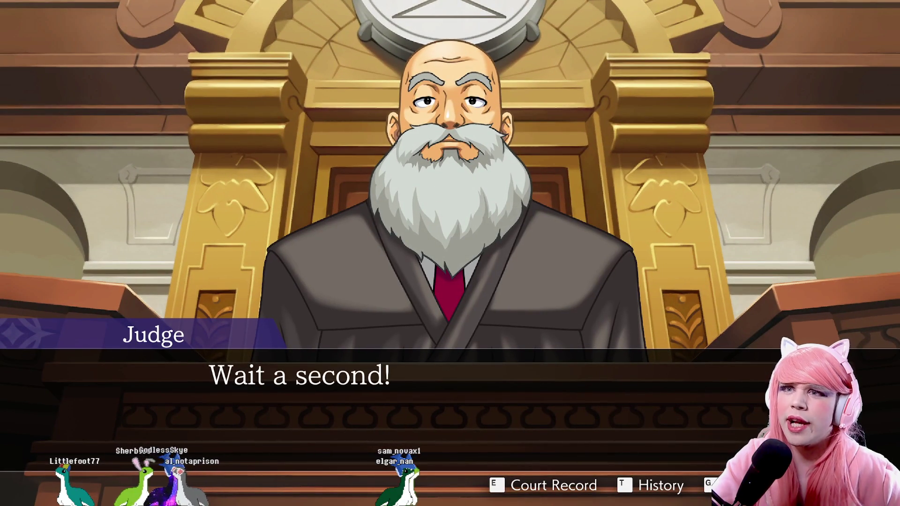
key(Return)
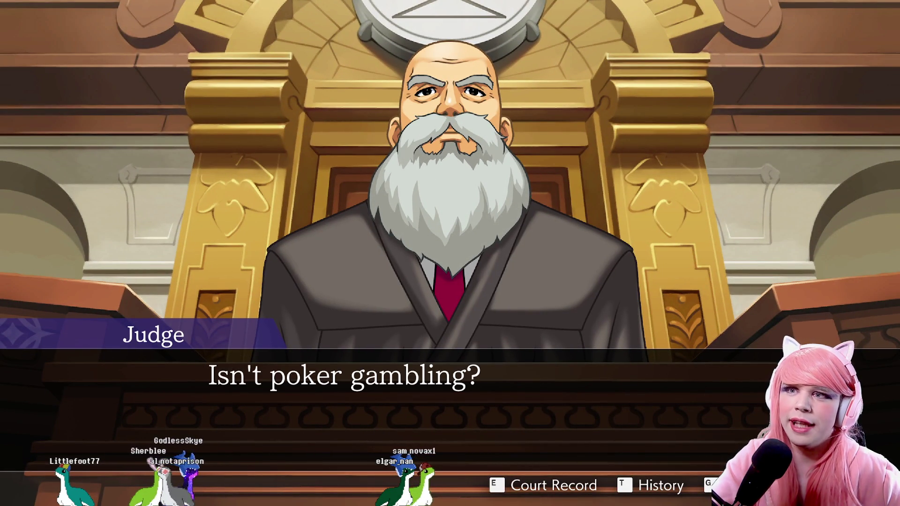
key(Return)
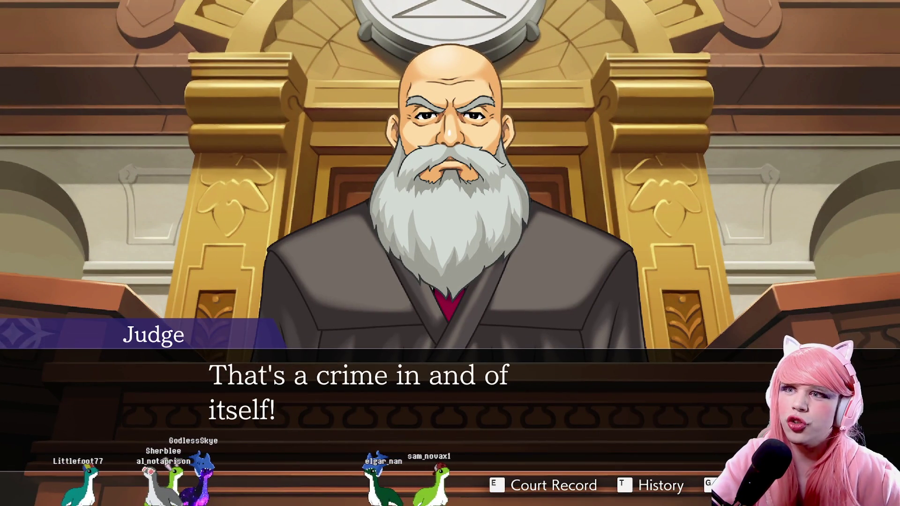
key(Return)
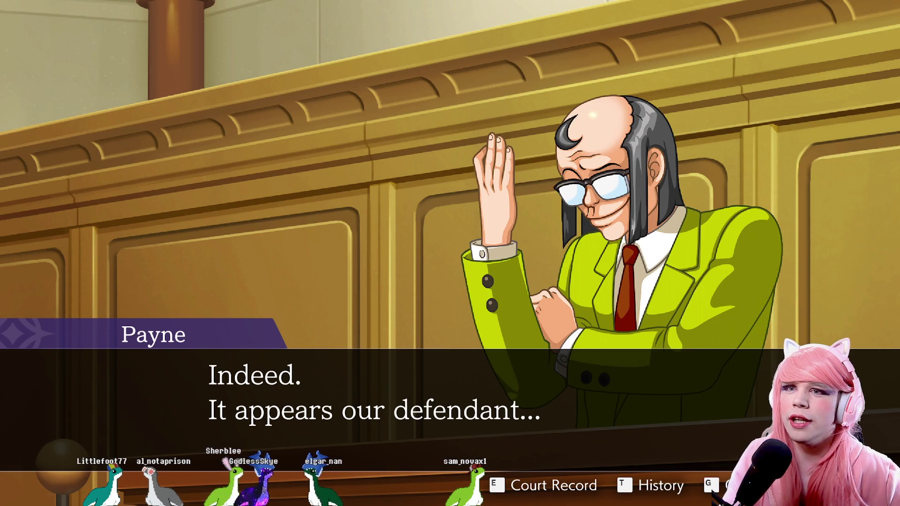
key(Return)
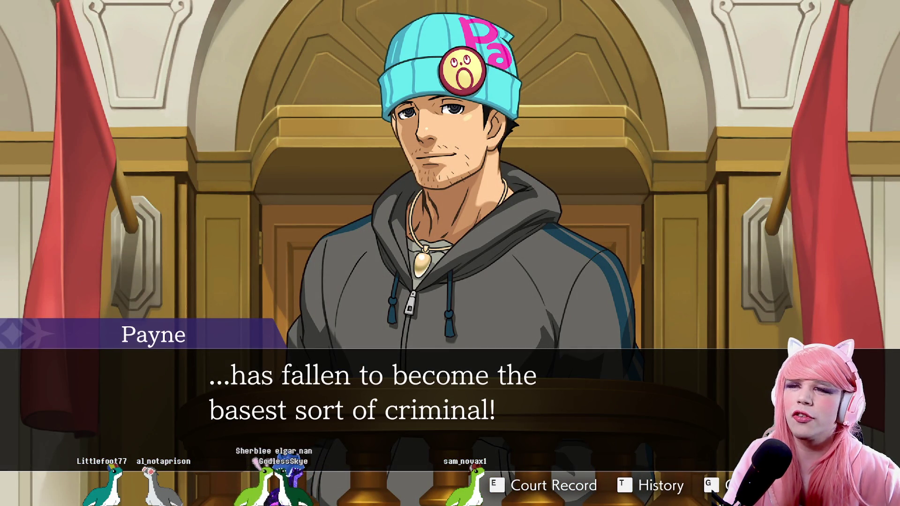
key(Return)
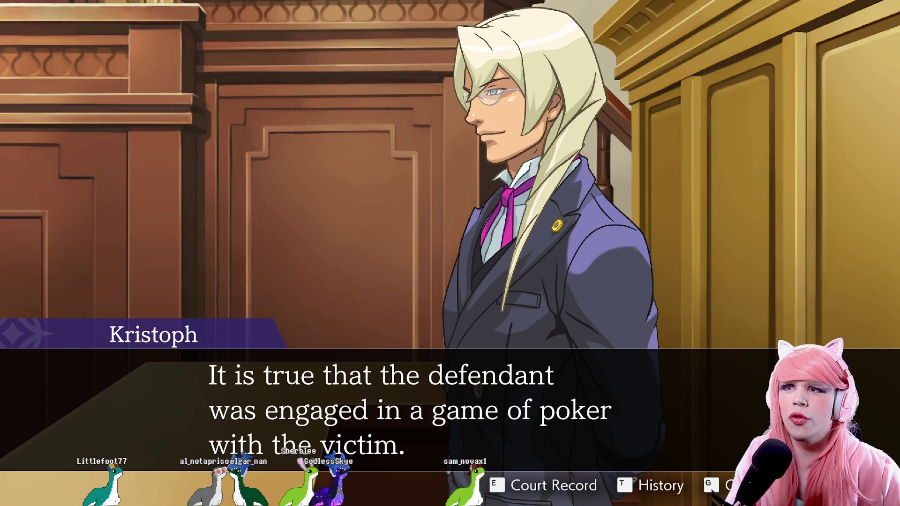
Advance through Kristoph calling poker a competition and Payne's blue-backed cards to the Judge's ruling.
key(Return)
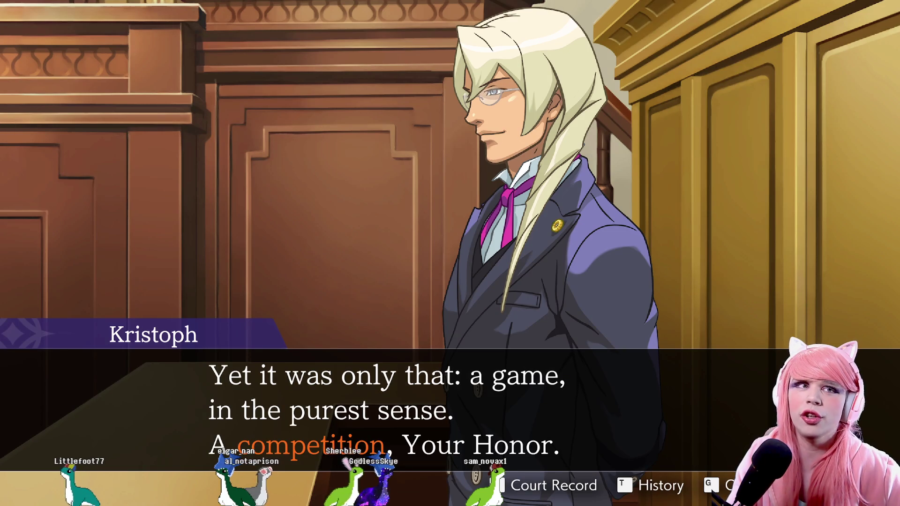
key(Return)
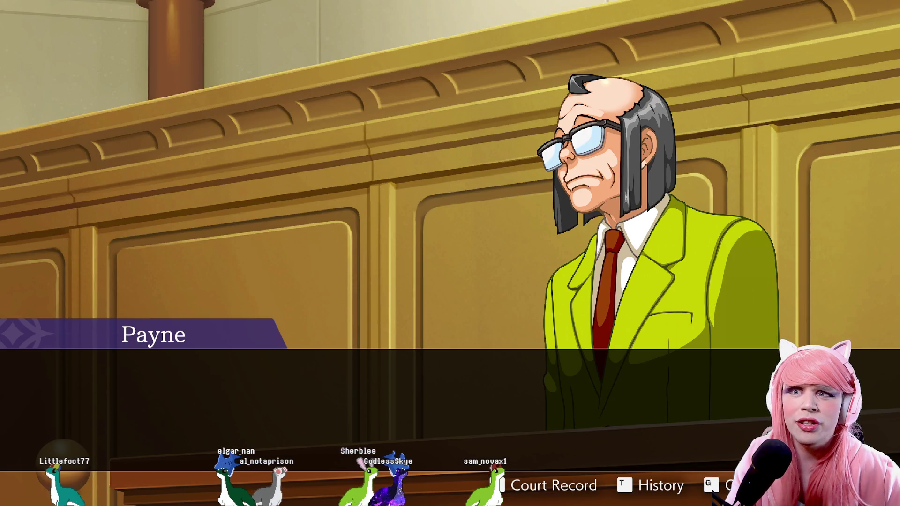
key(Return)
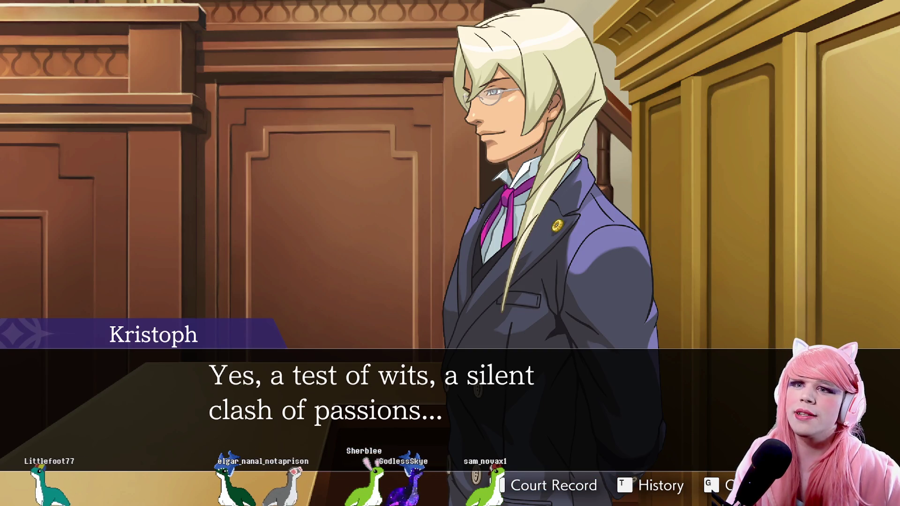
key(Return)
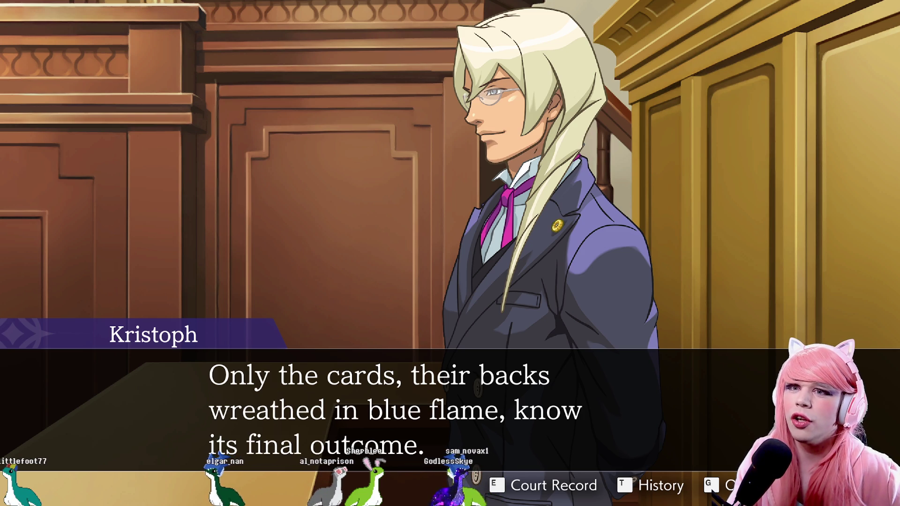
key(Return)
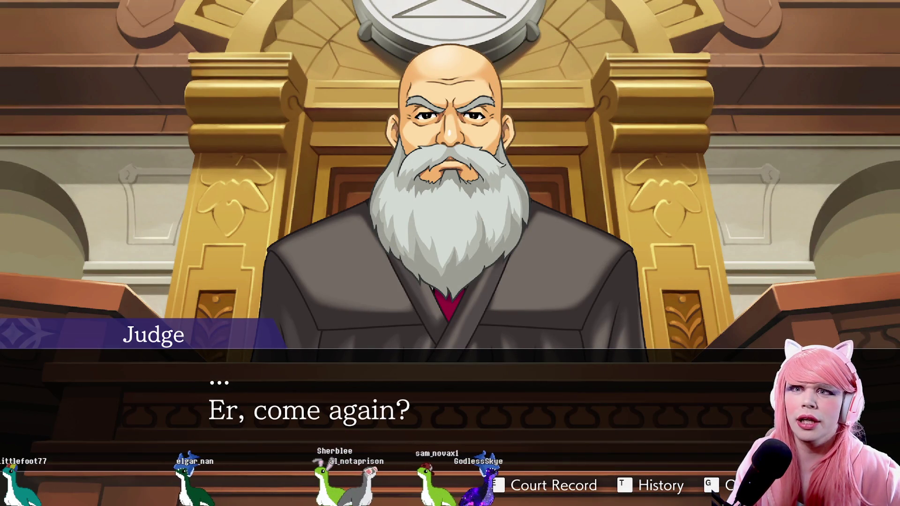
key(Return)
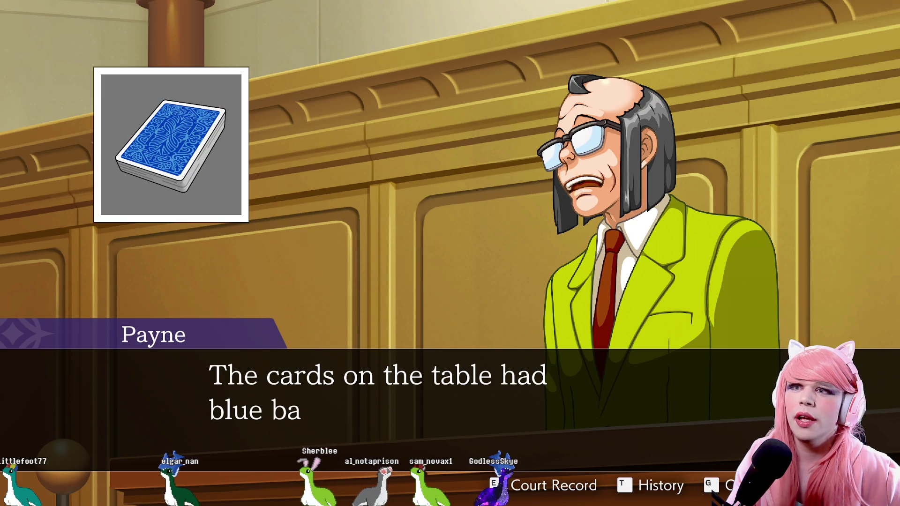
key(Return)
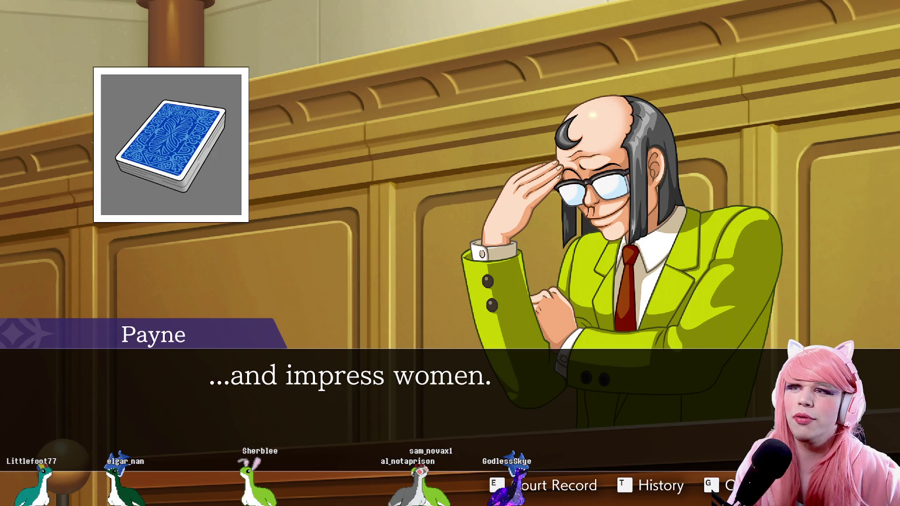
key(Return)
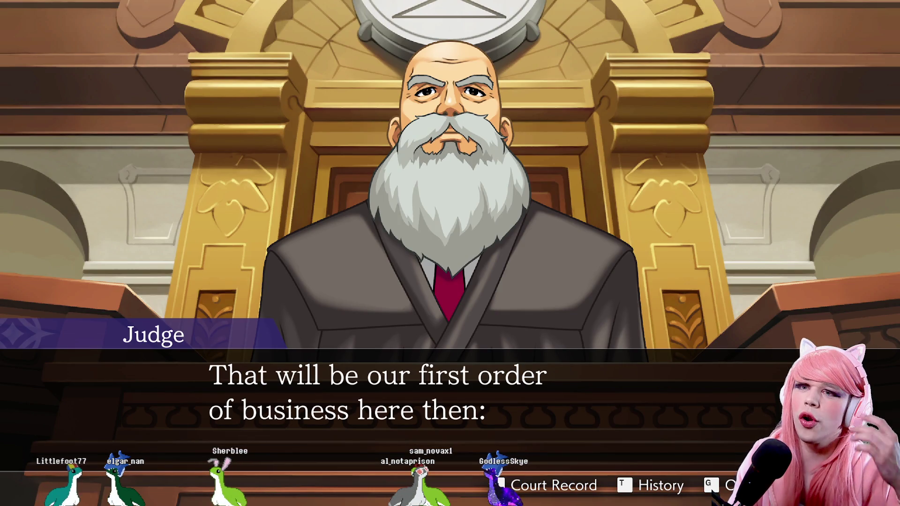
key(Return)
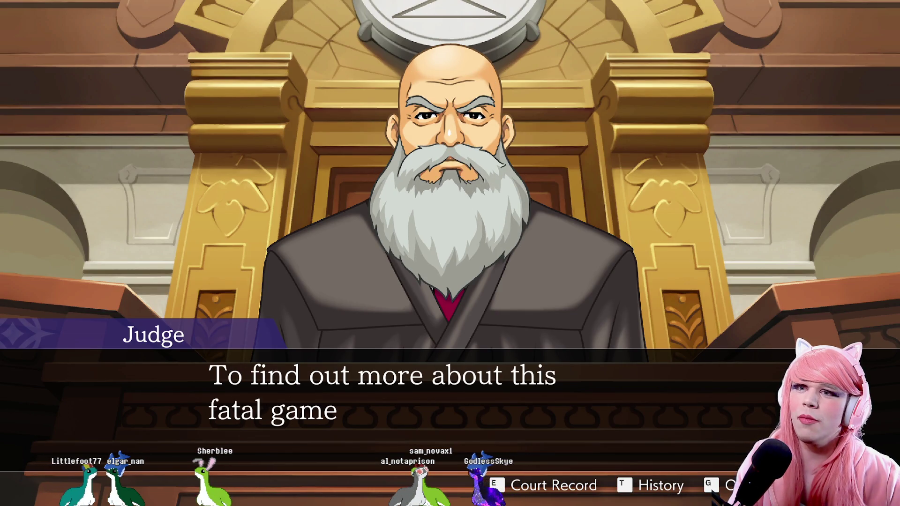
key(Return)
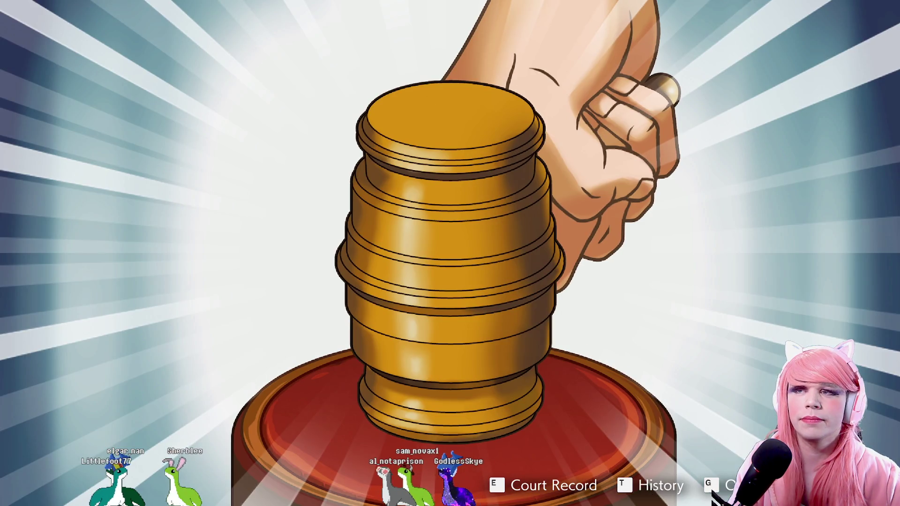
Advance past the Judge's order and Phoenix accepting until 'The Competition' testimony begins.
key(Return)
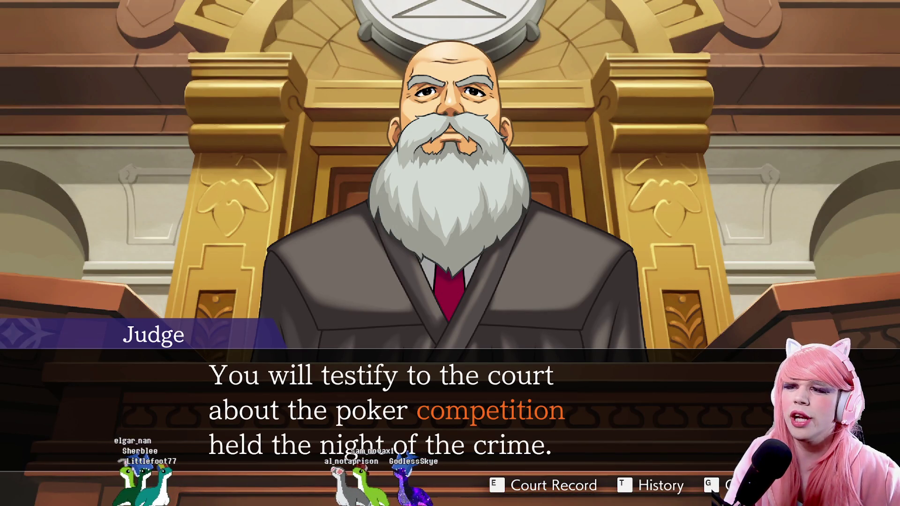
key(Return)
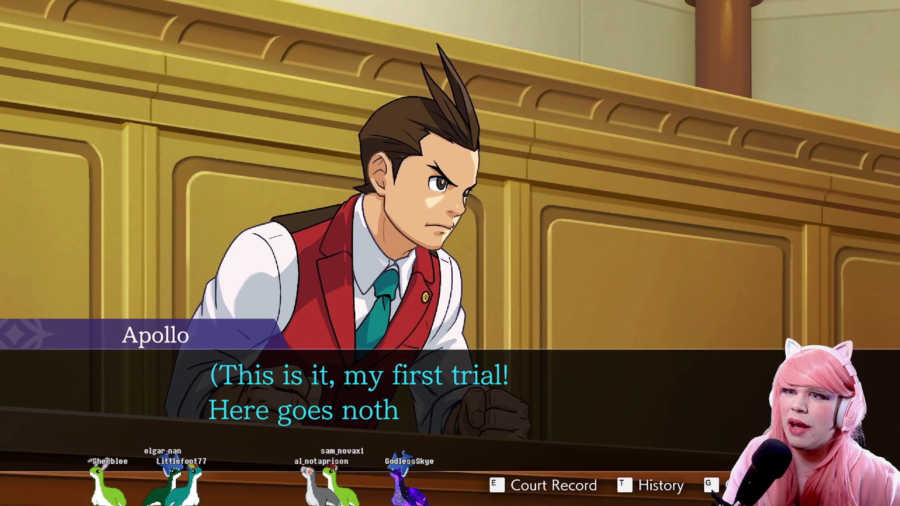
key(Return)
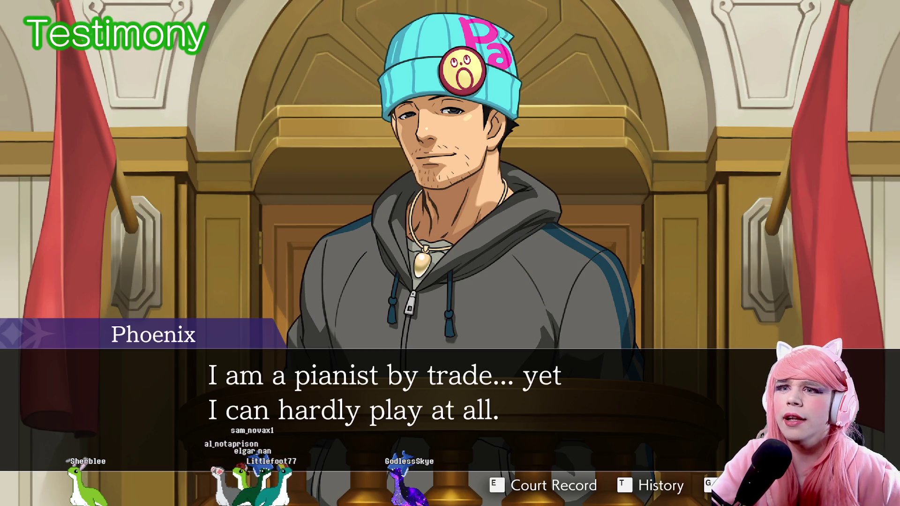
Read through all statements of Phoenix's 'The Competition' testimony.
key(Return)
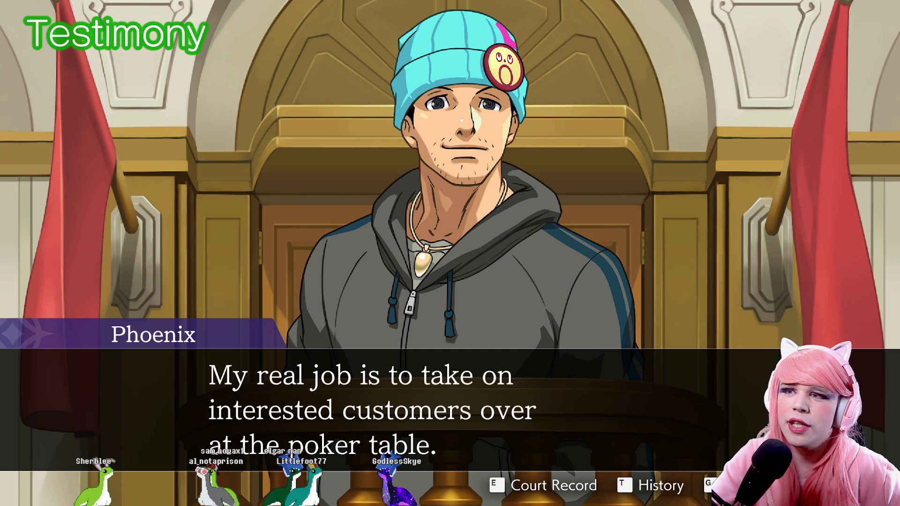
key(Return)
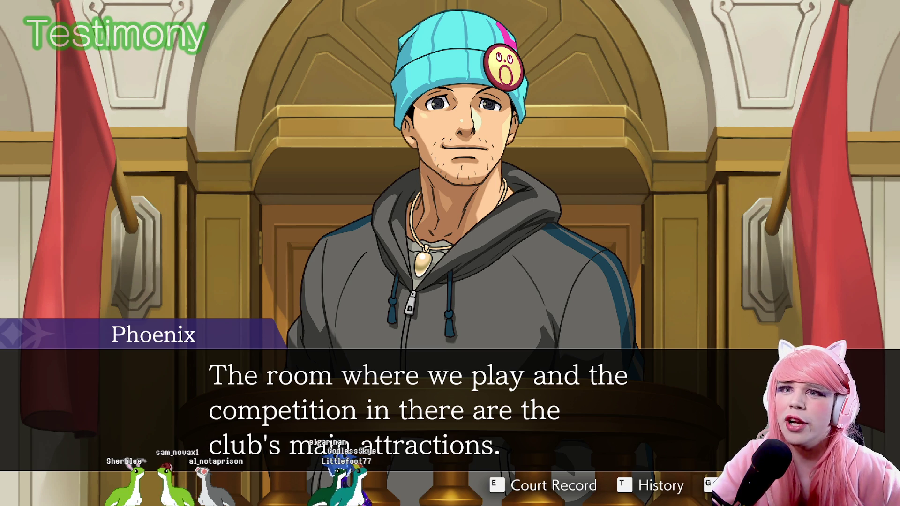
key(Return)
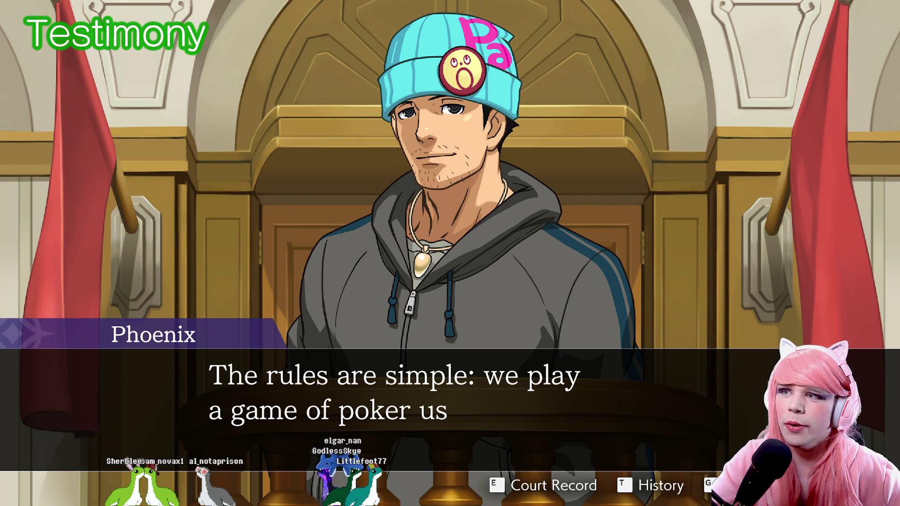
key(Return)
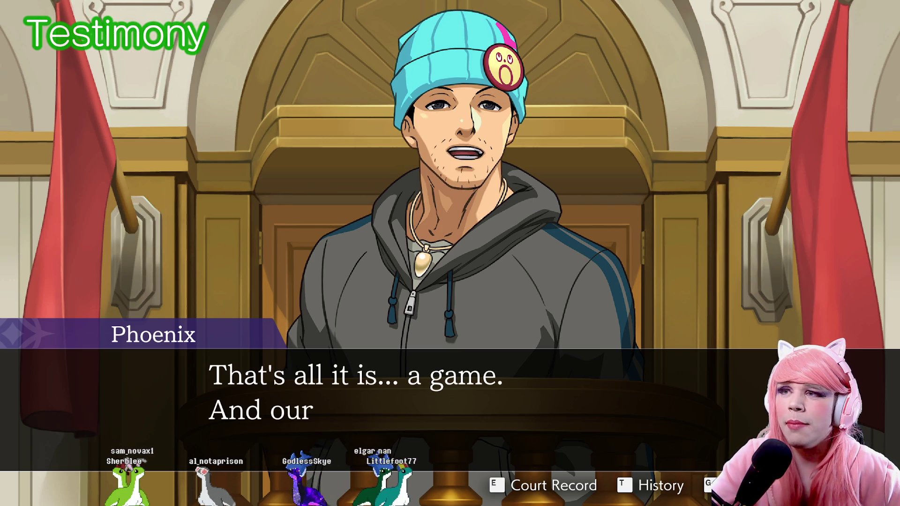
key(Return)
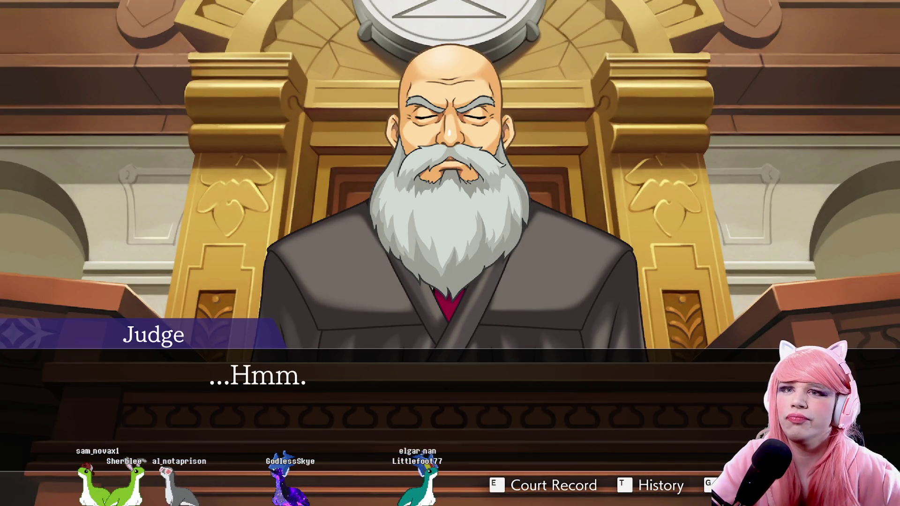
Advance through the Judge doubting a pianist who can't play and Payne's jab at the defense.
key(Return)
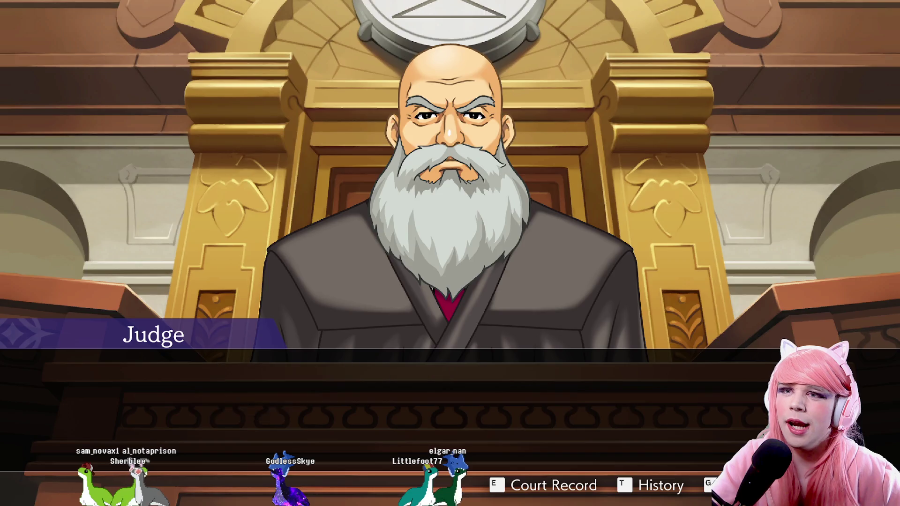
key(Return)
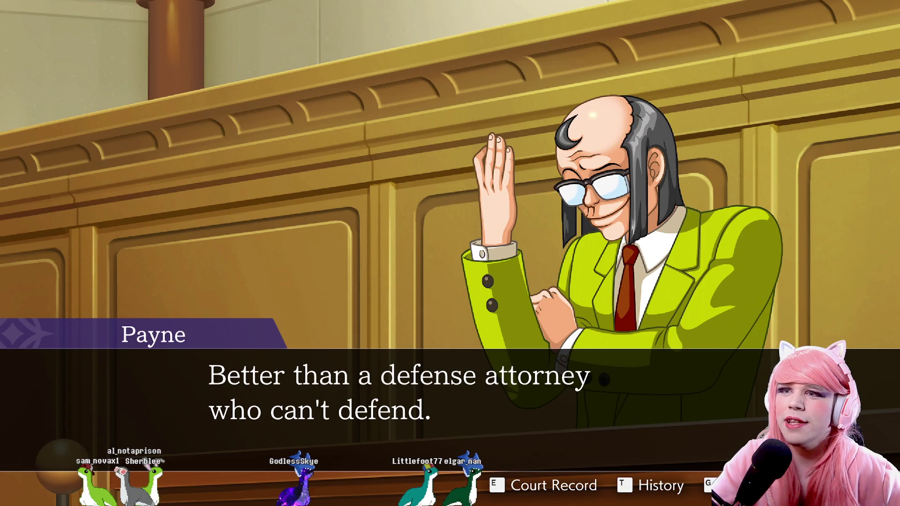
key(Return)
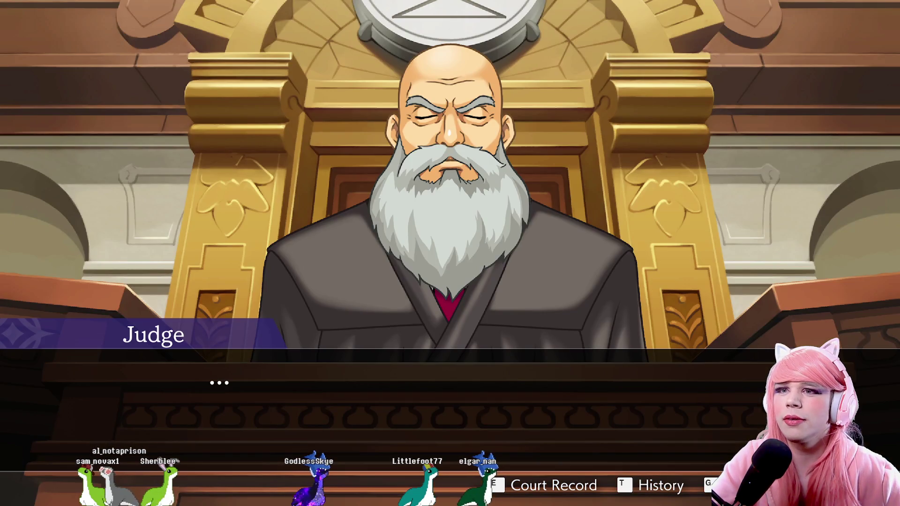
key(Return)
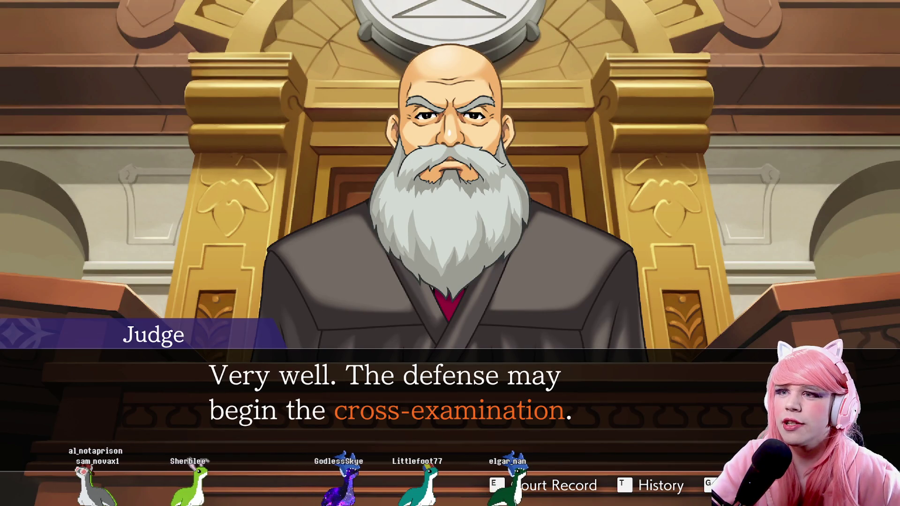
Advance through Apollo and Kristoph's exchange until Kristoph's cross-examination refresher offer appears.
key(Return)
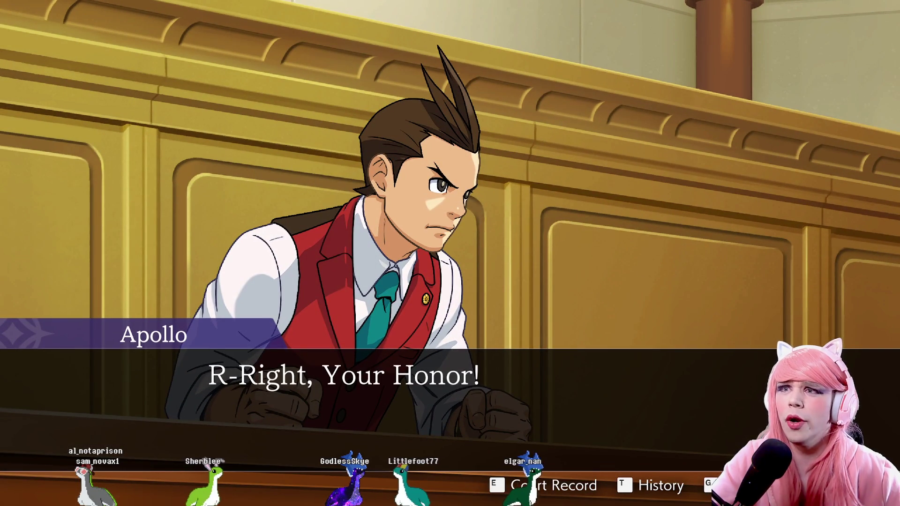
key(Return)
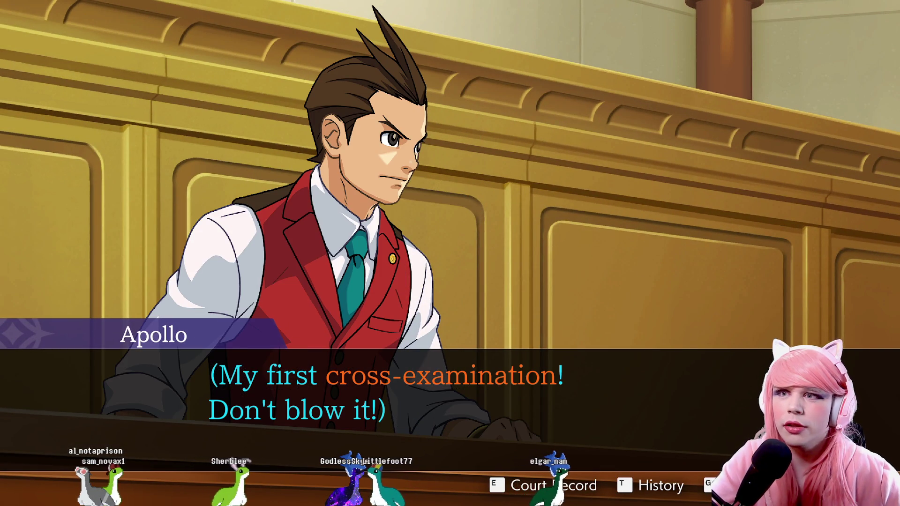
key(Return)
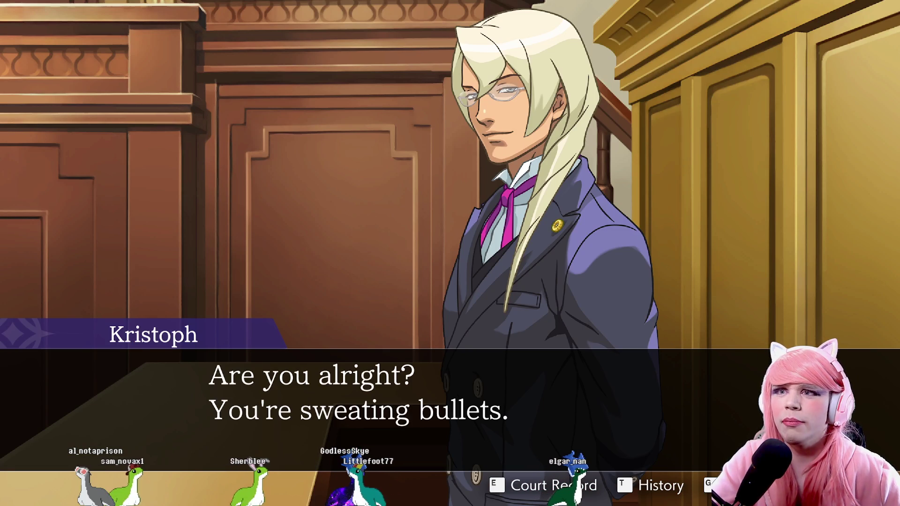
key(Return)
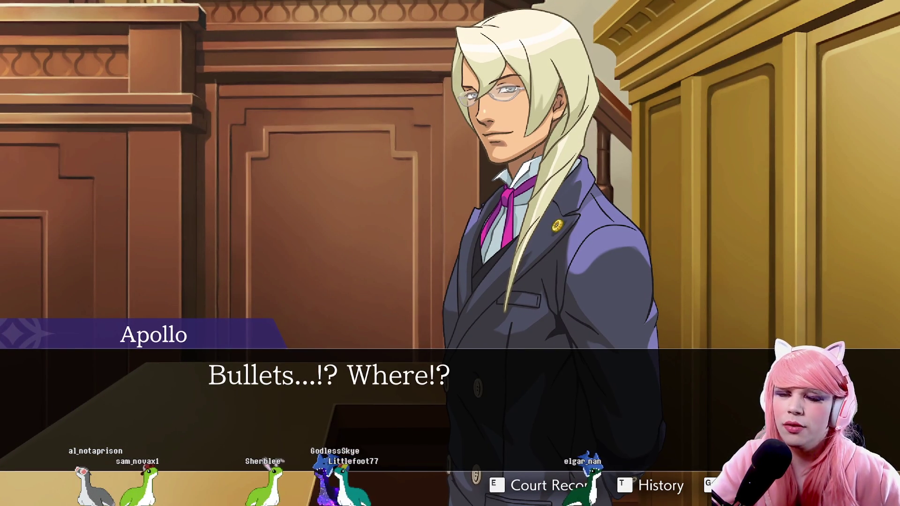
key(Return)
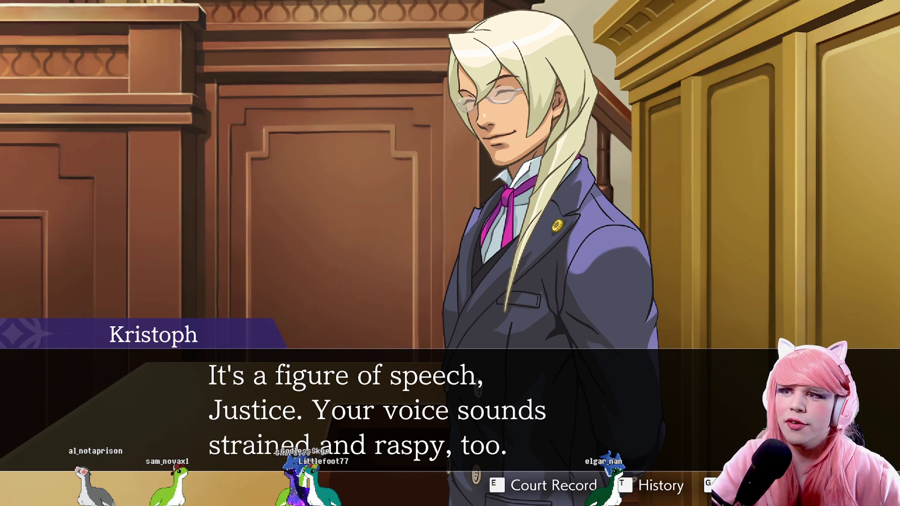
key(Return)
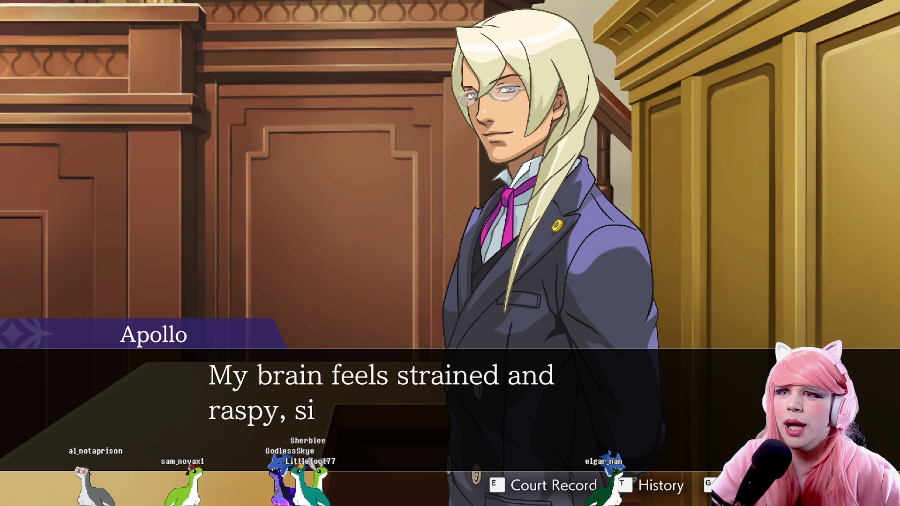
key(Return)
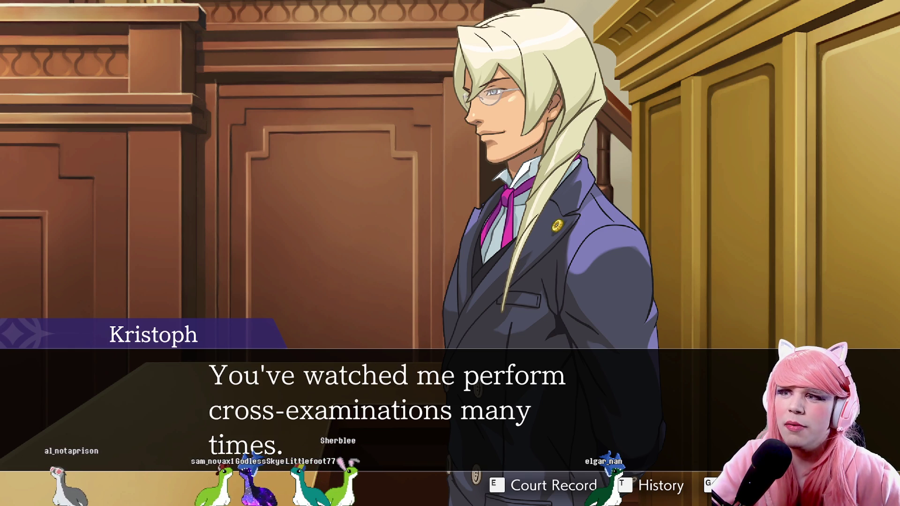
key(Return)
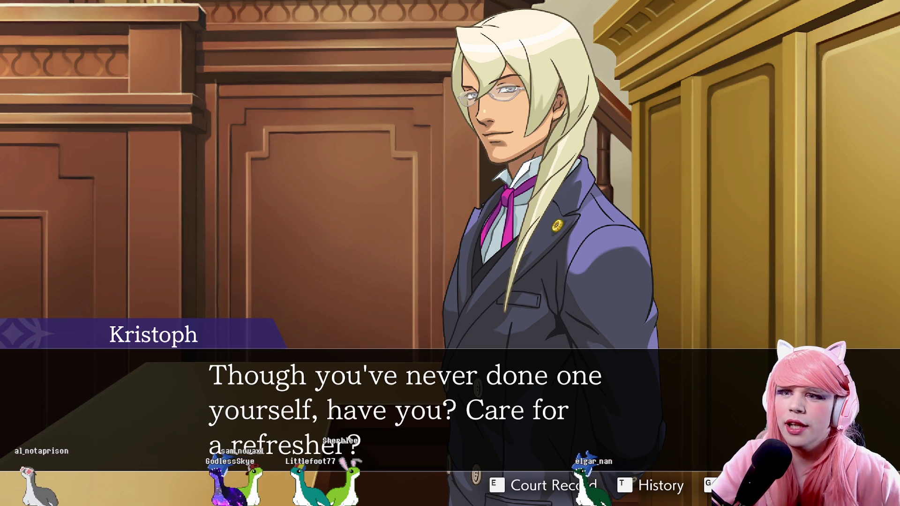
key(Return)
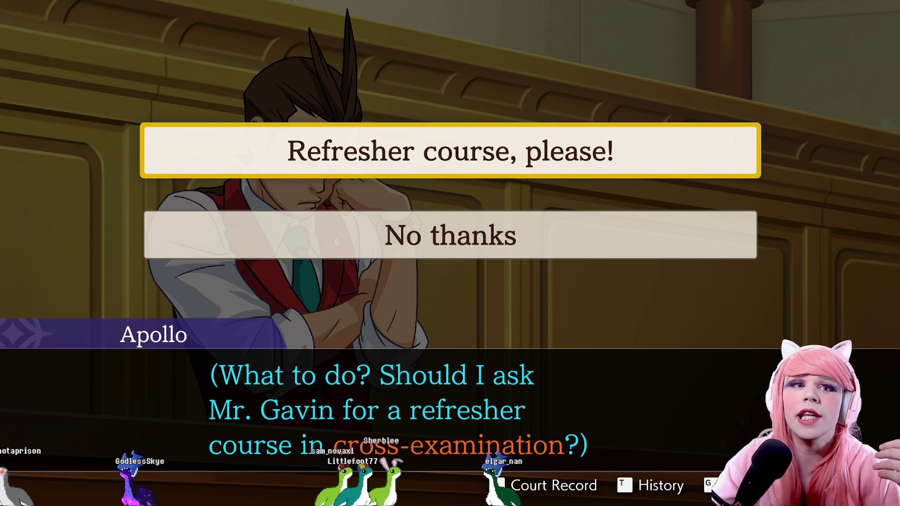
Choose 'No thanks' to the refresher and advance through Kristoph's reply and Apollo's thoughts.
click(563, 249)
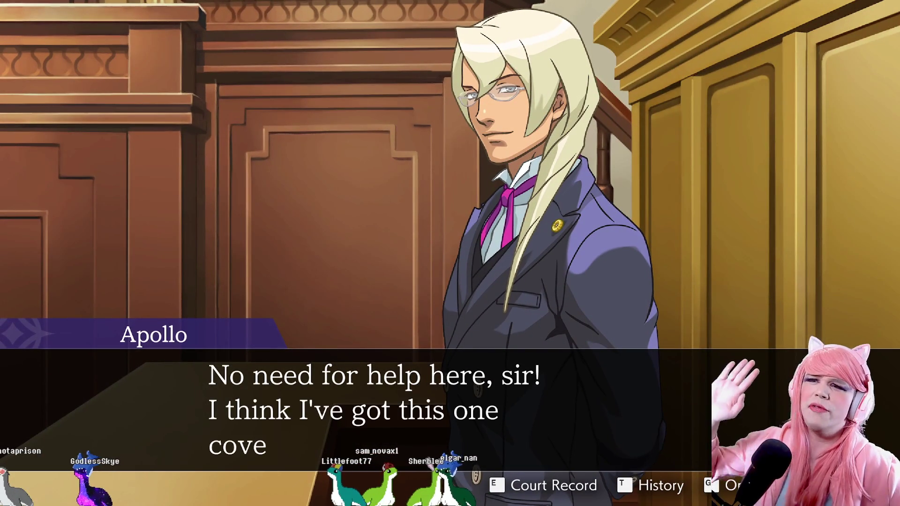
key(Return)
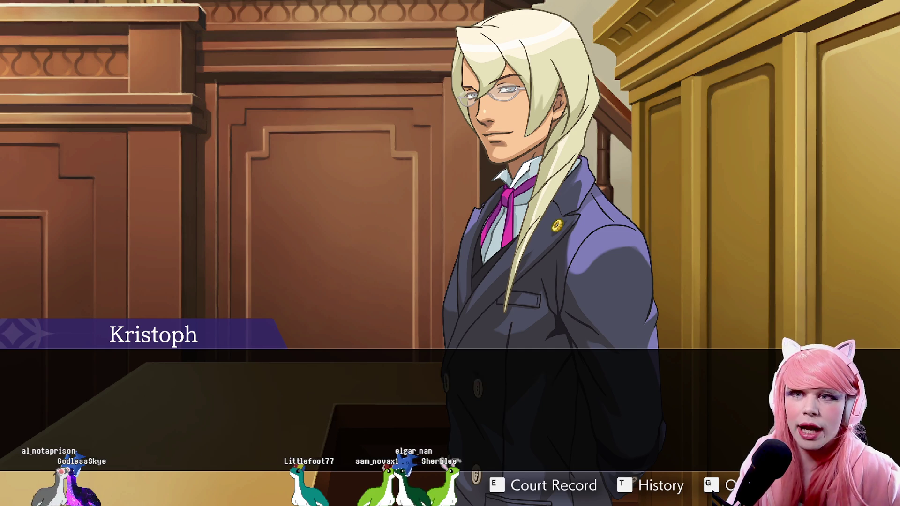
key(Return)
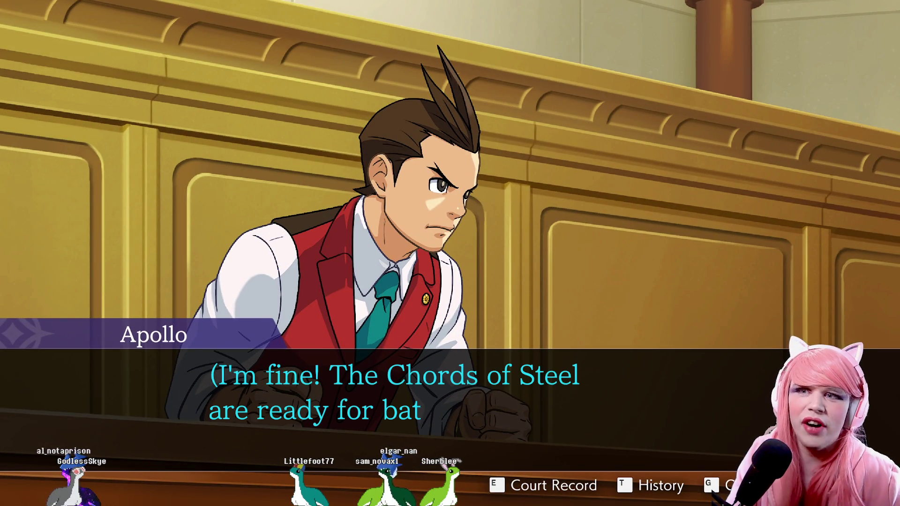
key(Return)
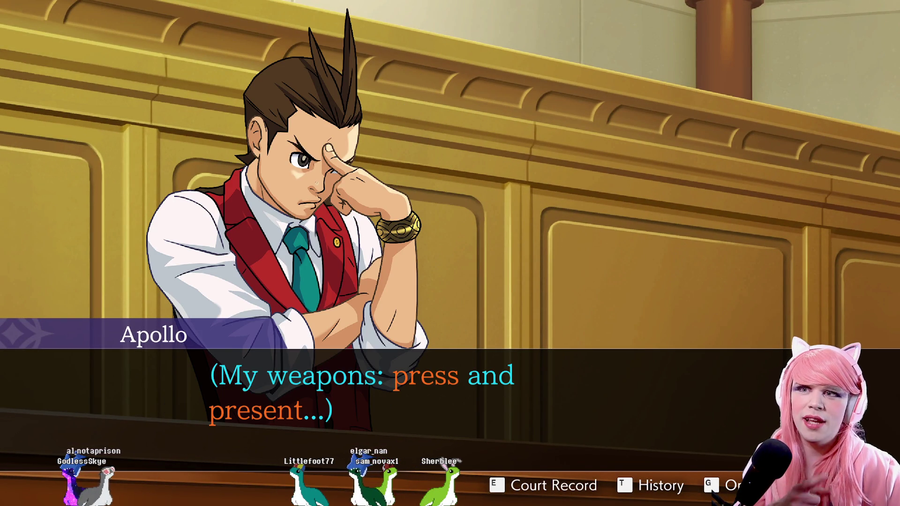
Continue through Kristoph's cross-examination explanation until the Judge's announcement.
key(Return)
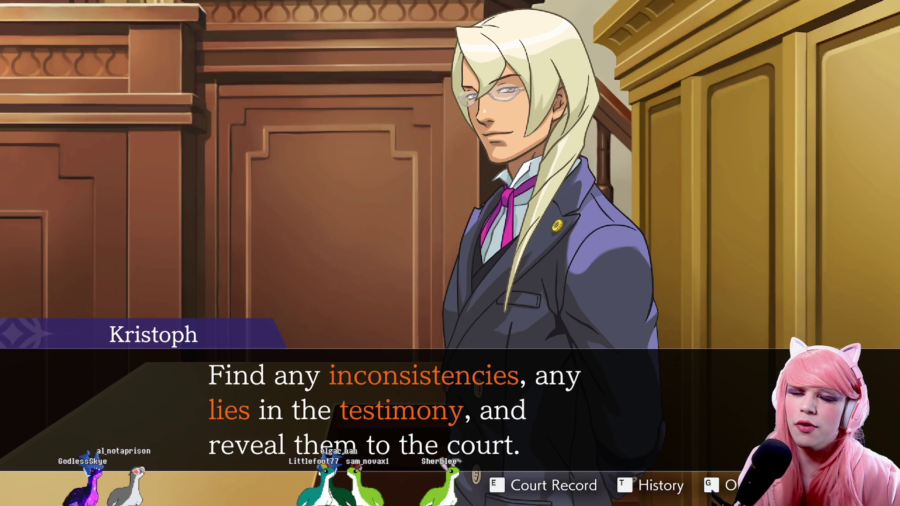
key(Return)
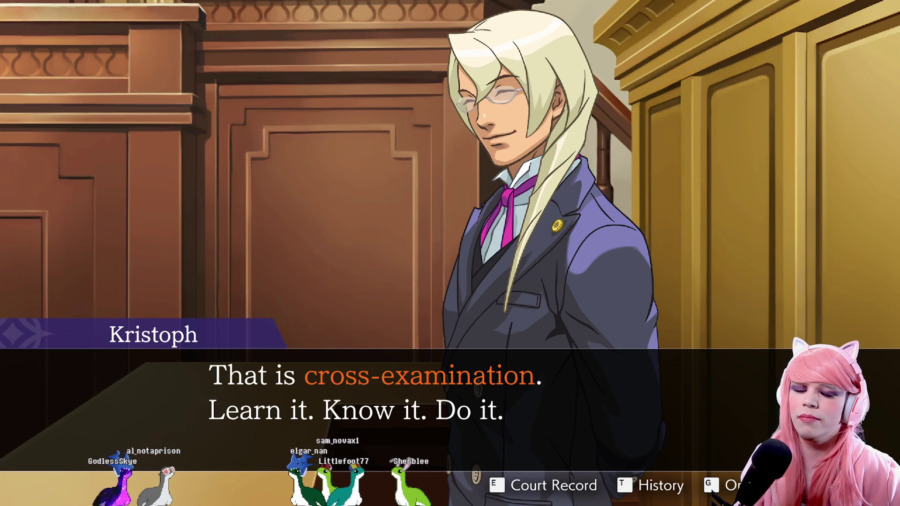
key(Return)
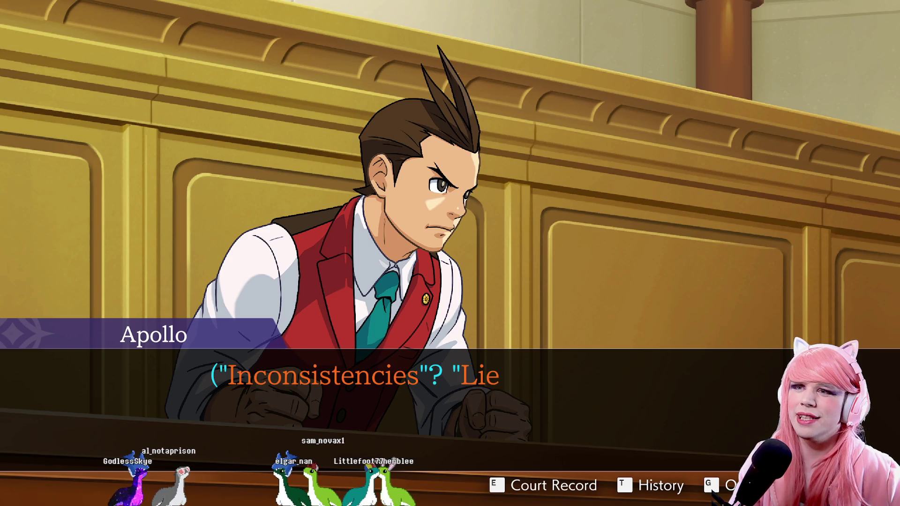
key(Return)
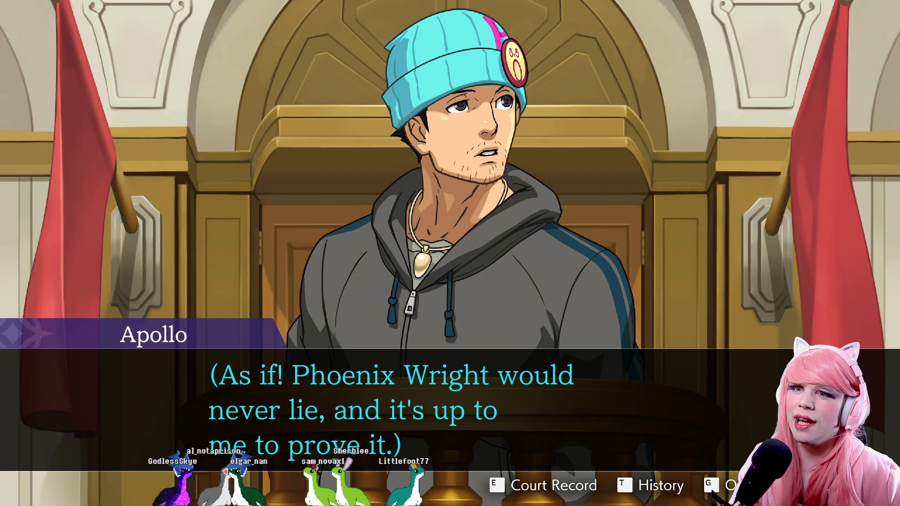
key(Return)
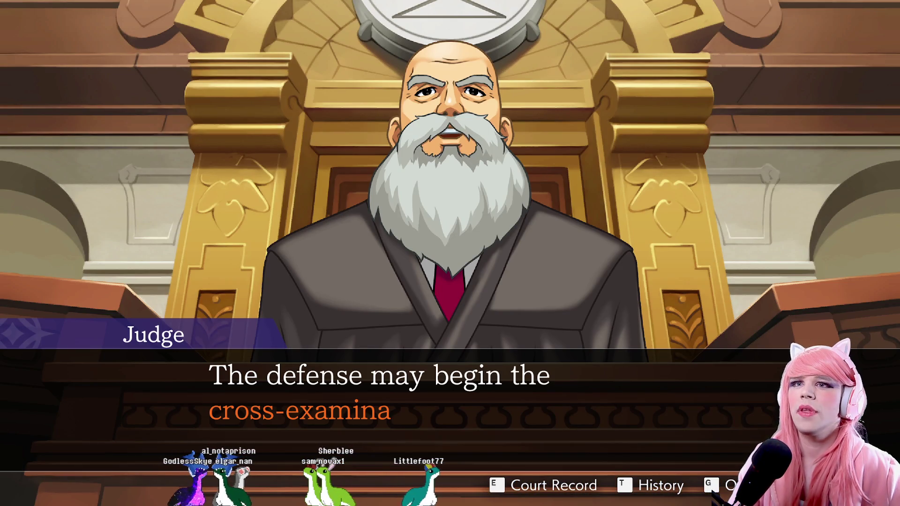
Start the cross-examination and press Phoenix on his pianist statement, hearing his answers.
key(Return)
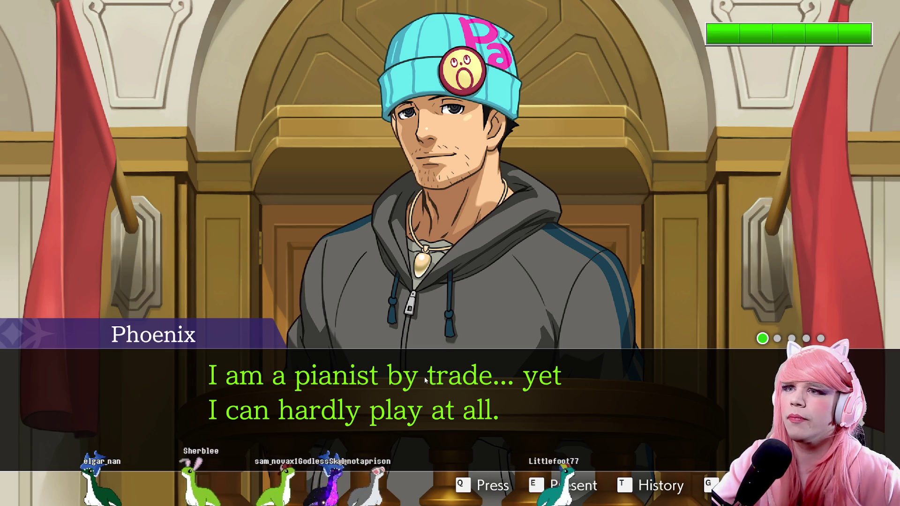
key(q)
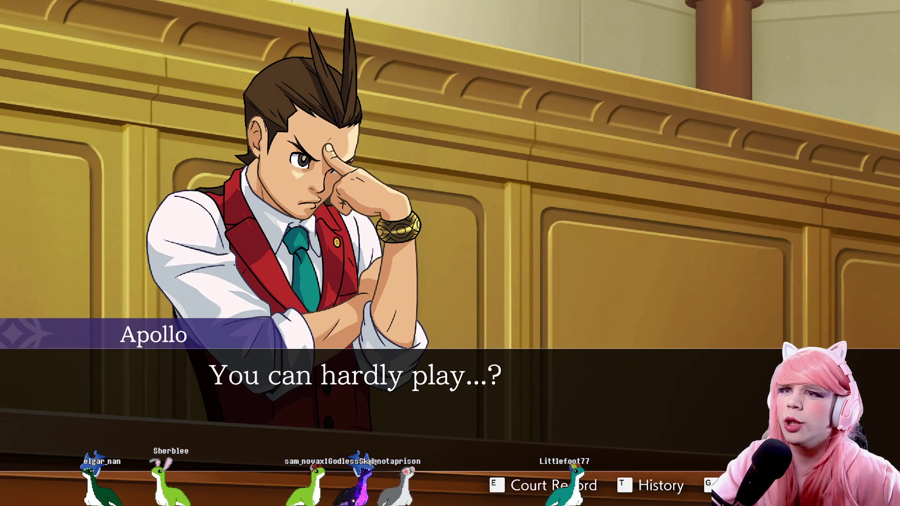
key(Return)
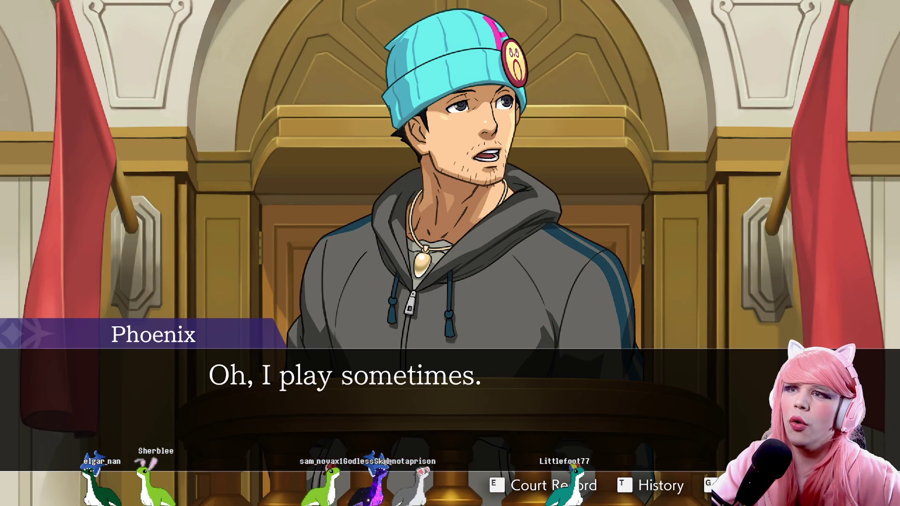
key(Return)
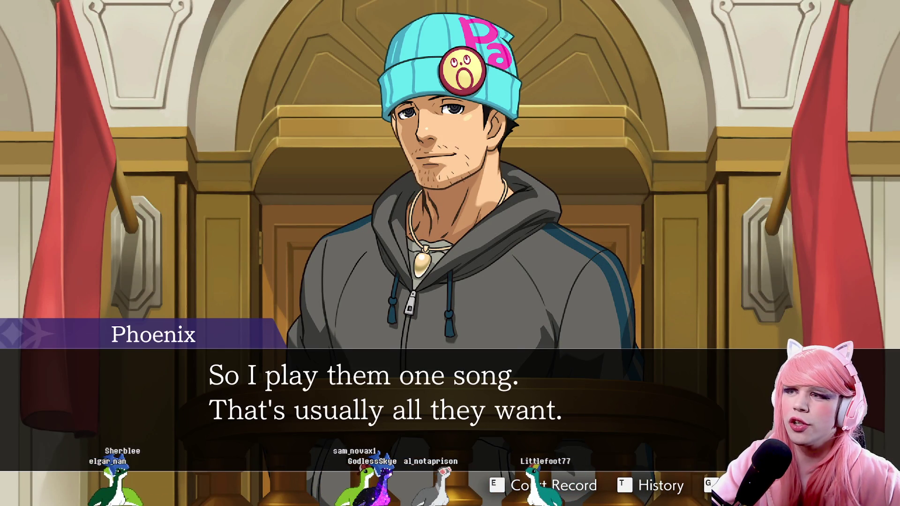
key(Return)
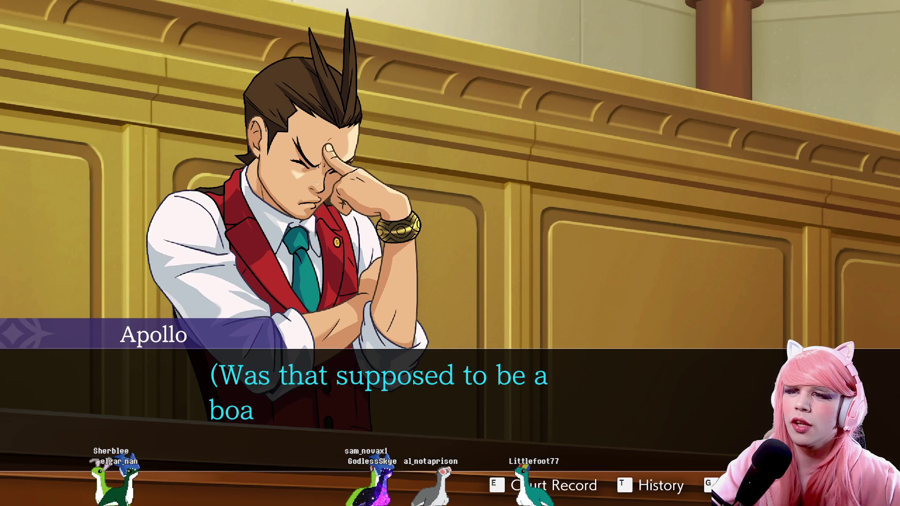
key(Return)
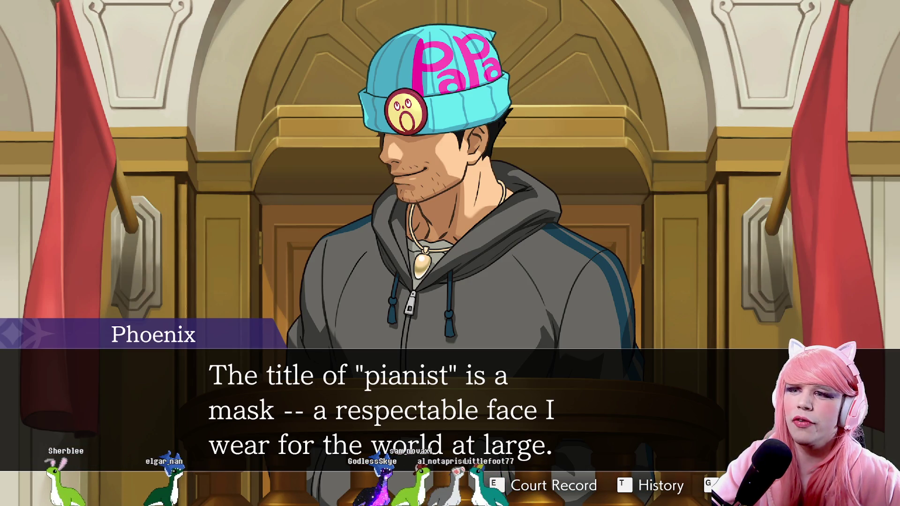
key(Return)
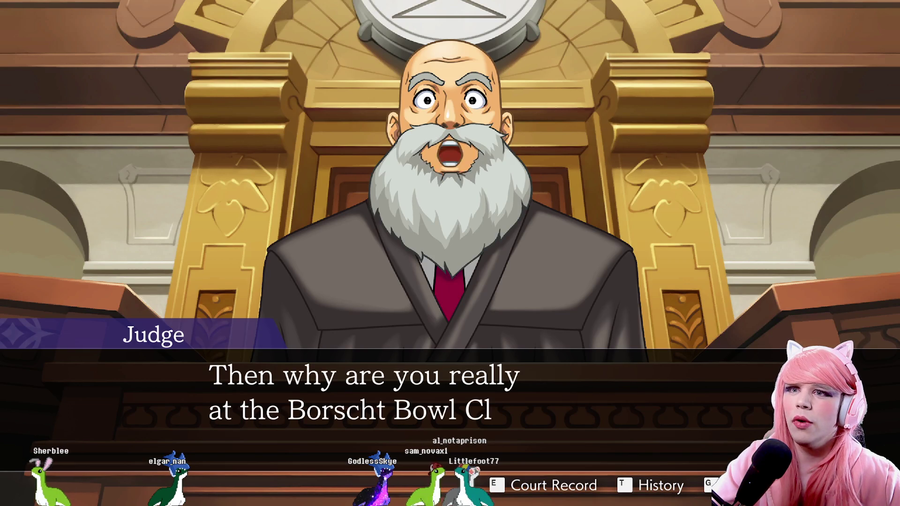
key(Return)
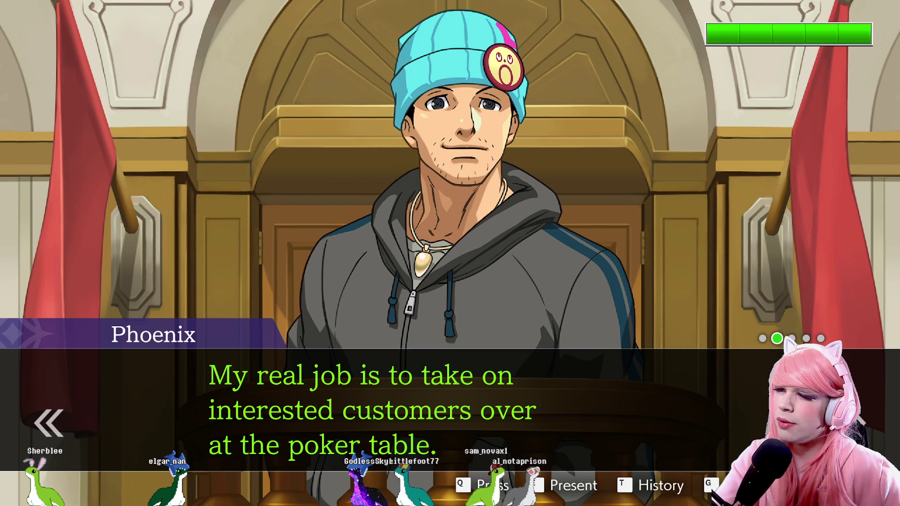
Advance to the final statement 'That's all it is... a game.' and press it with Q.
key(Return)
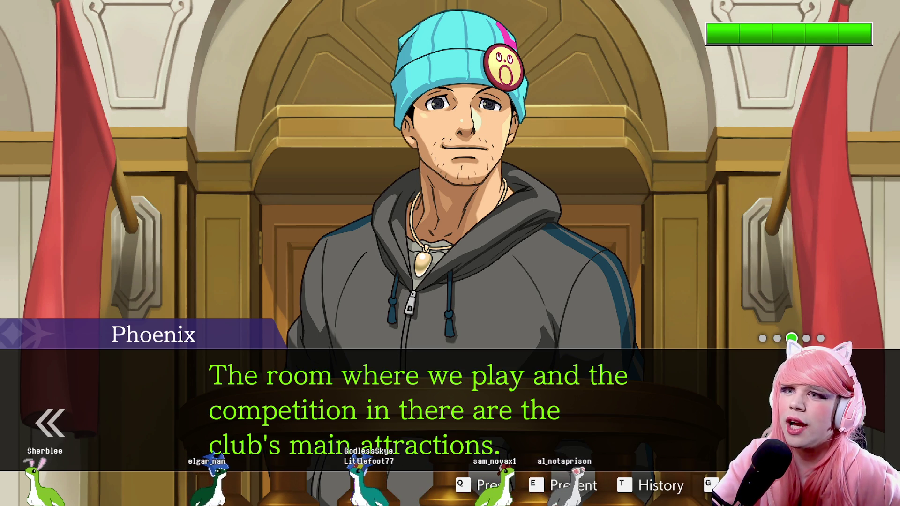
key(Return)
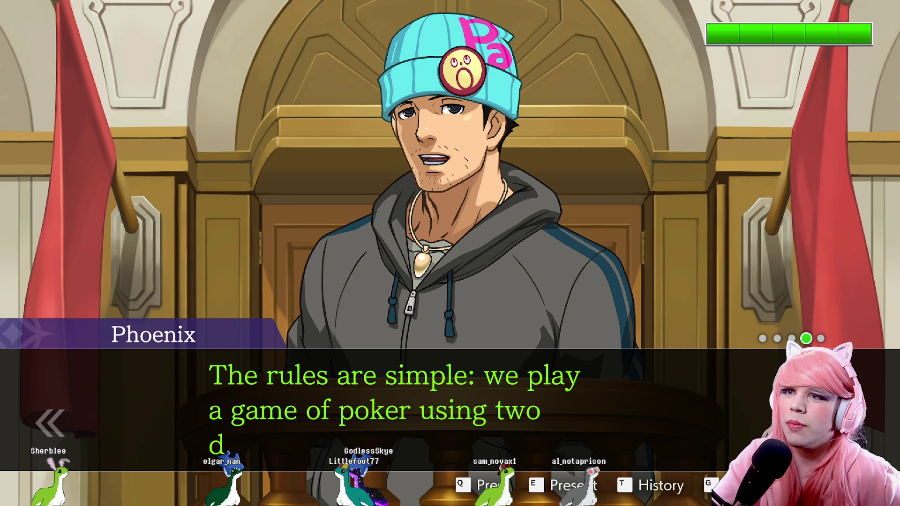
key(Return)
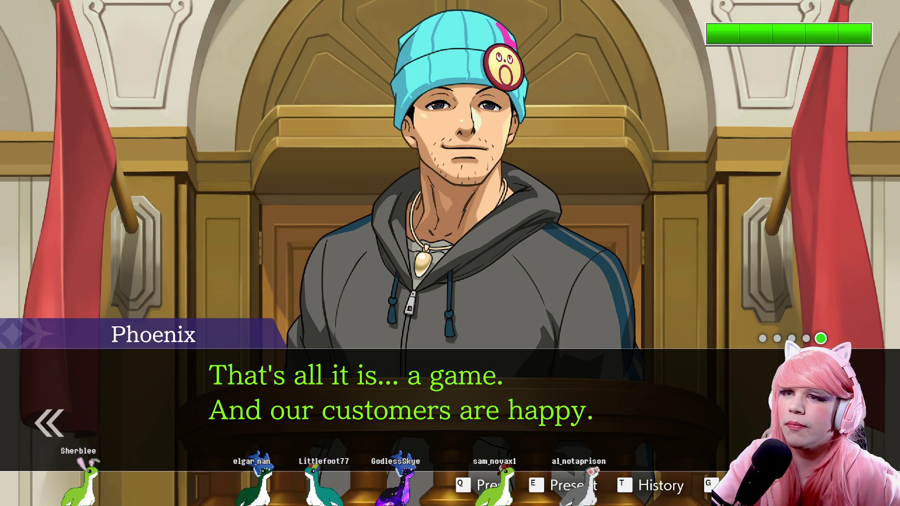
key(q)
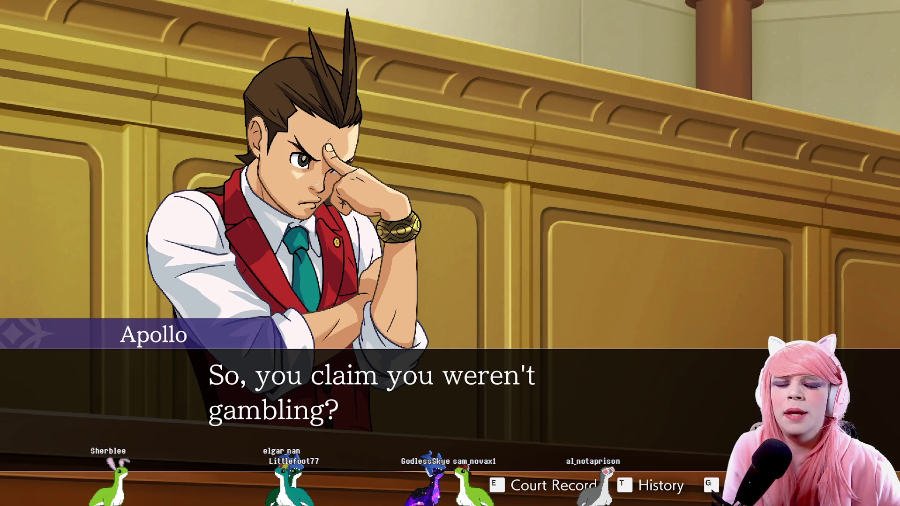
Hear Phoenix explain the betting stakes and the Judge's remarks about poker.
key(Return)
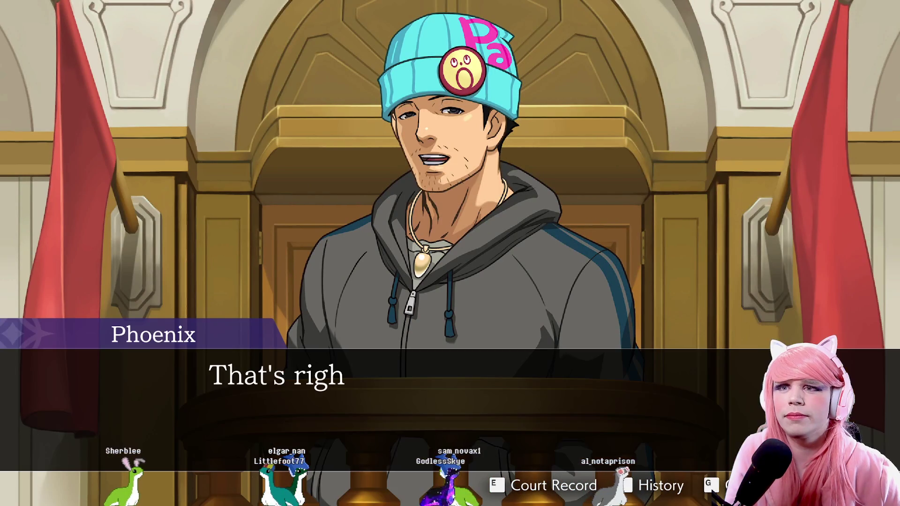
key(Return)
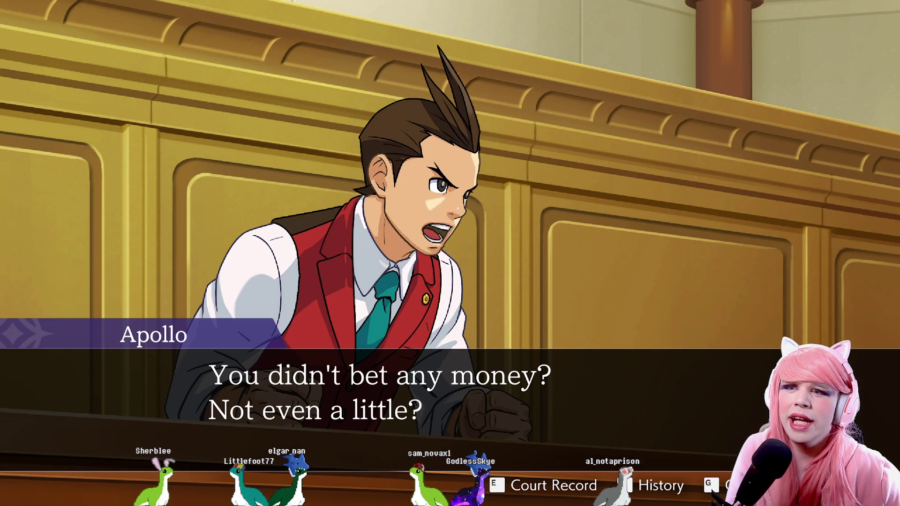
key(Return)
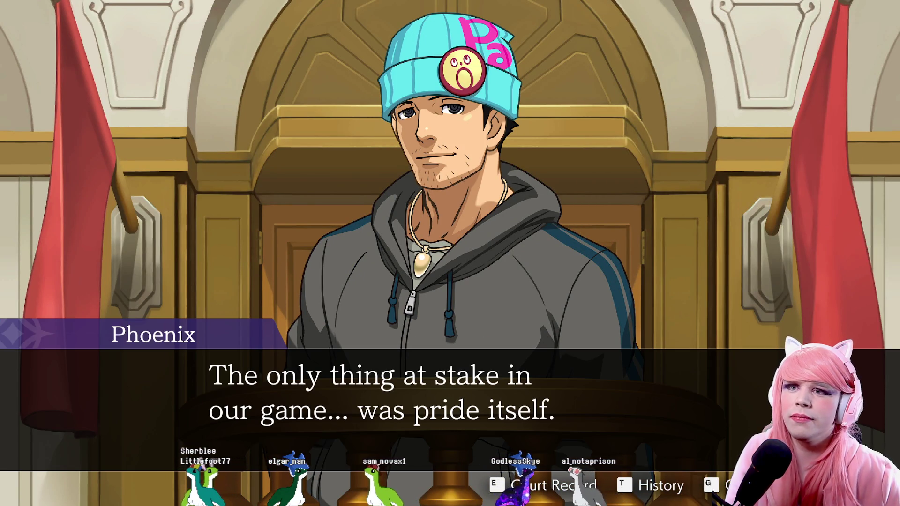
key(Return)
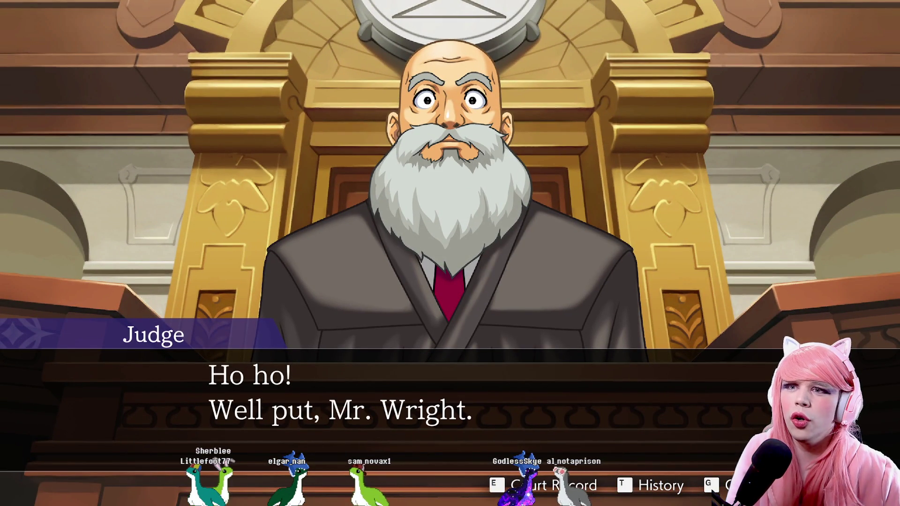
key(Return)
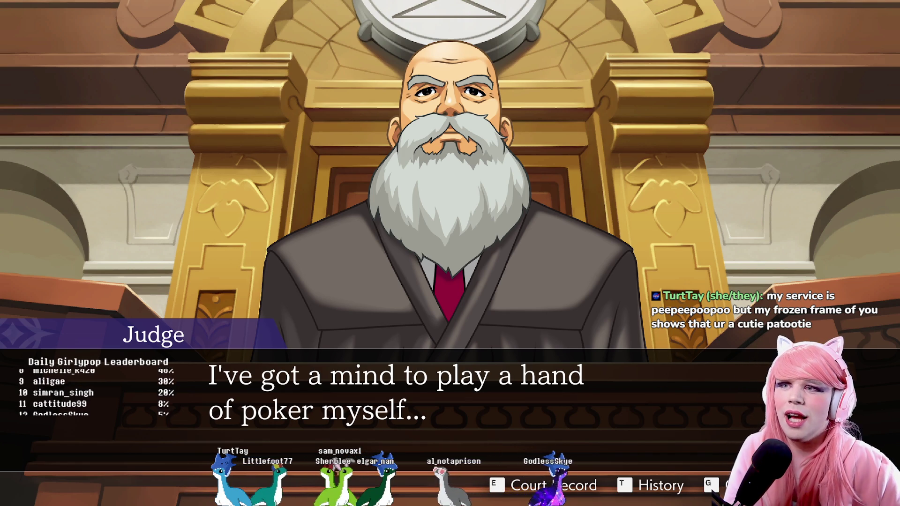
key(Return)
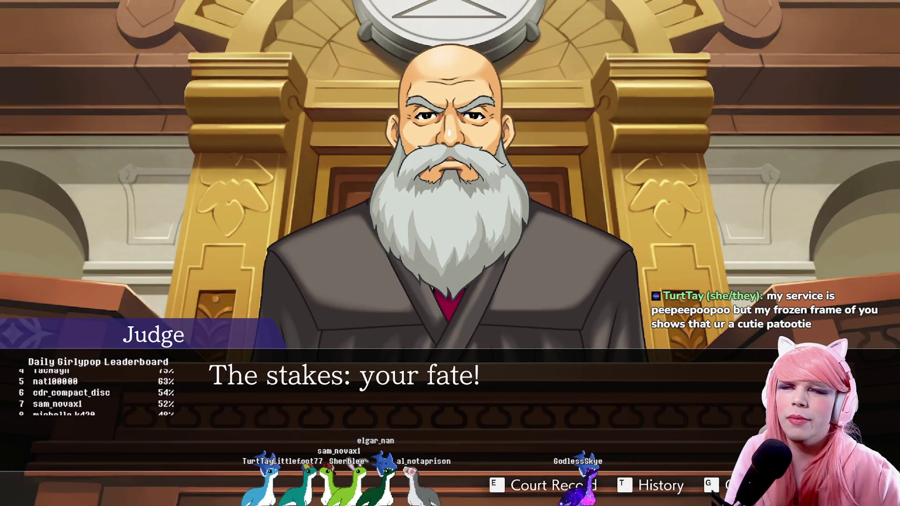
Get through Apollo's thoughts and Kristoph's advice, then return to Phoenix's testimony.
key(Return)
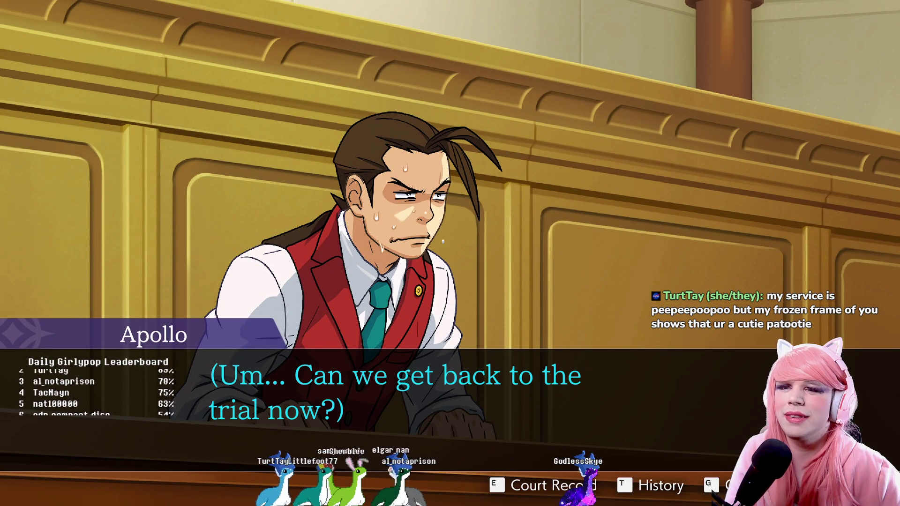
key(Return)
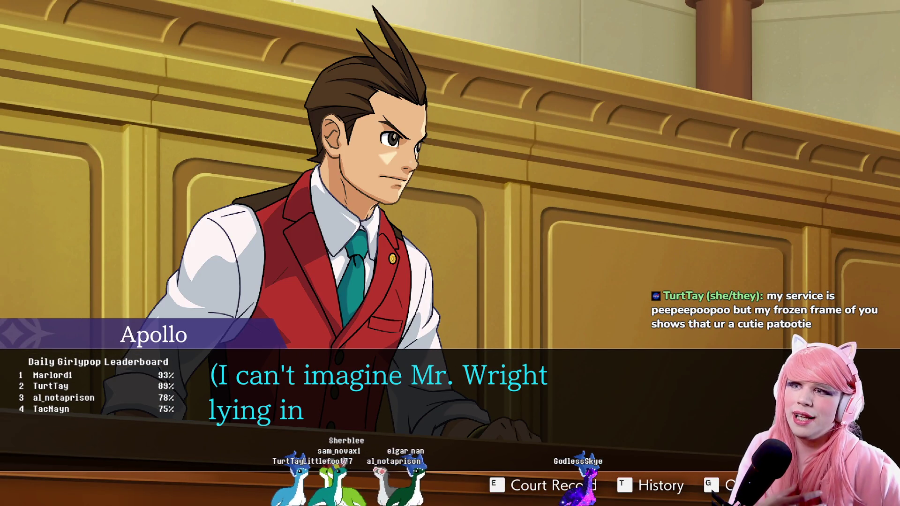
key(Return)
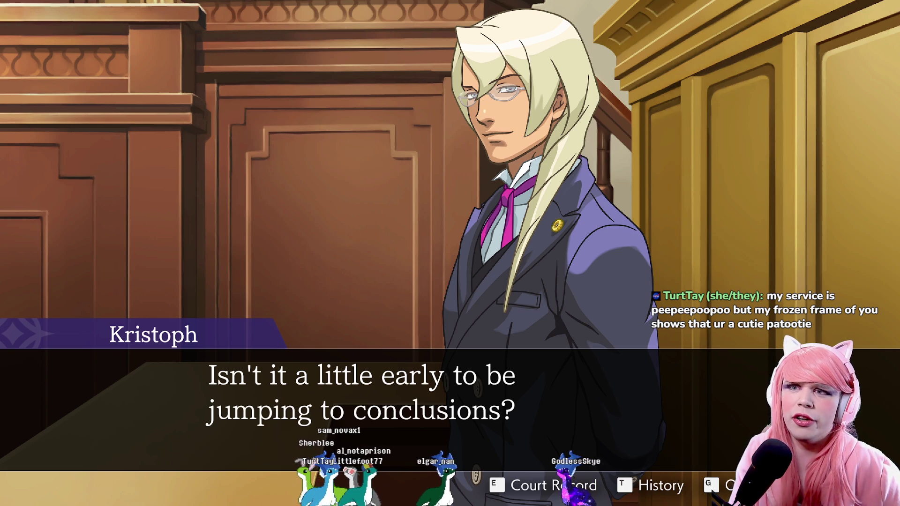
key(Return)
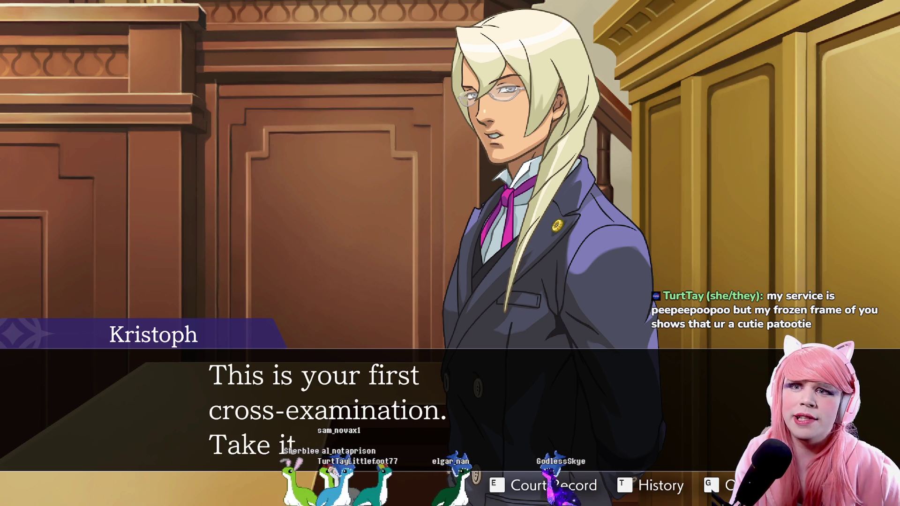
key(Return)
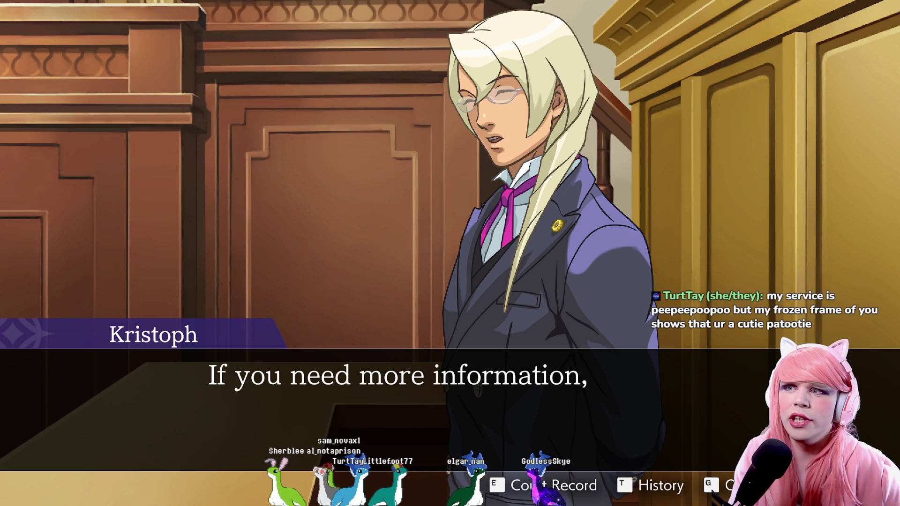
key(Return)
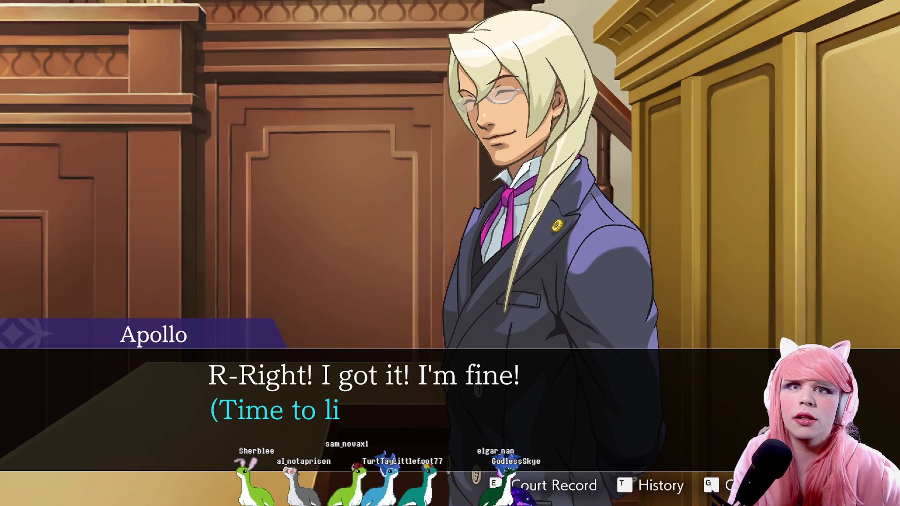
key(Return)
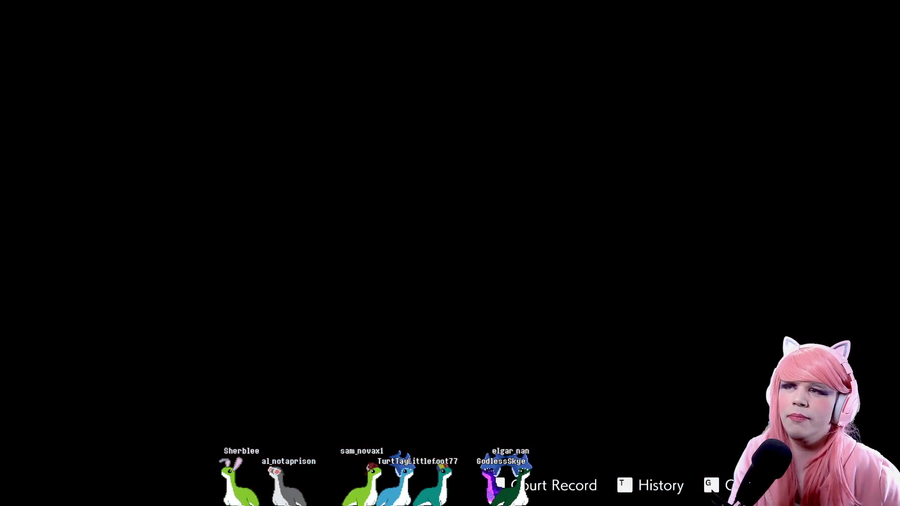
key(Return)
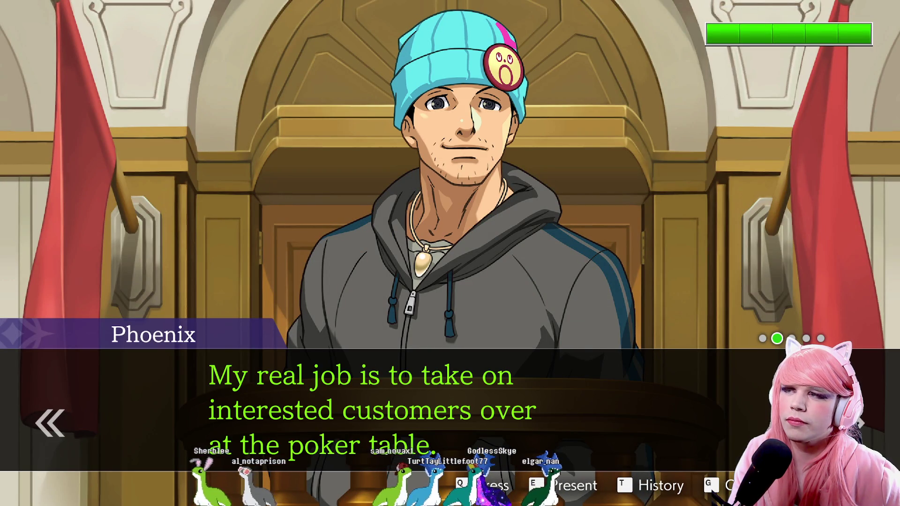
Press the playing-room statement and hear the Borscht Bowl Club's black-market past, up to the crime scene photo.
key(Return)
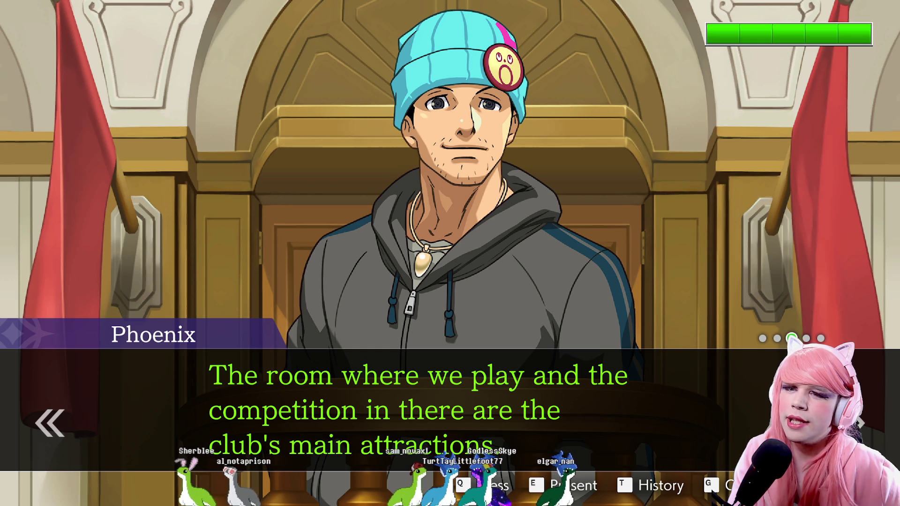
key(q)
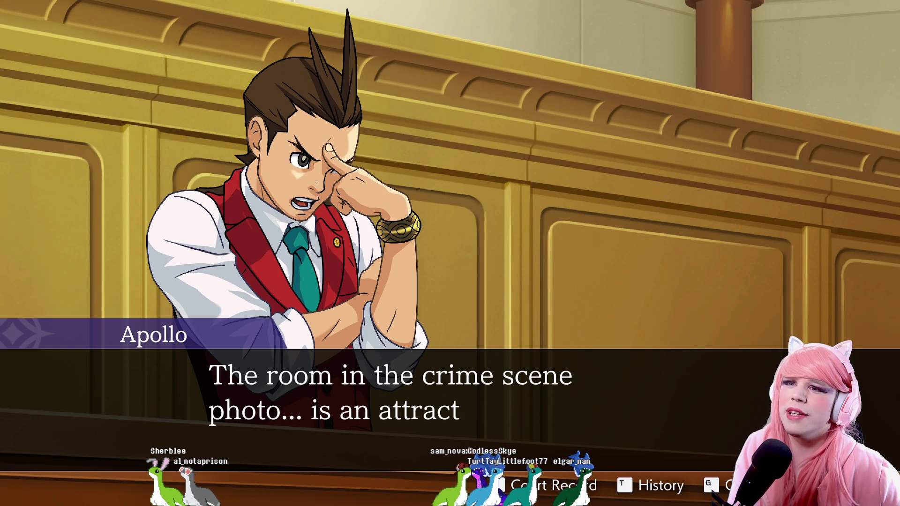
key(Return)
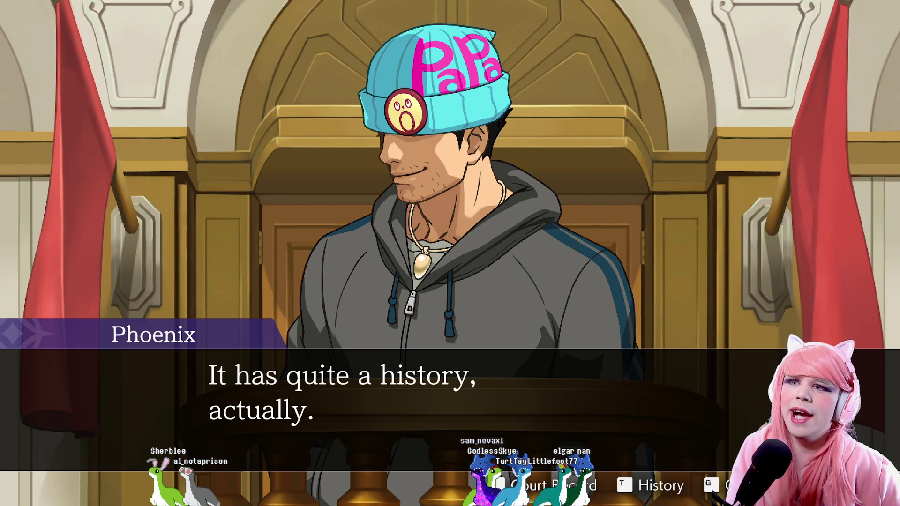
key(Return)
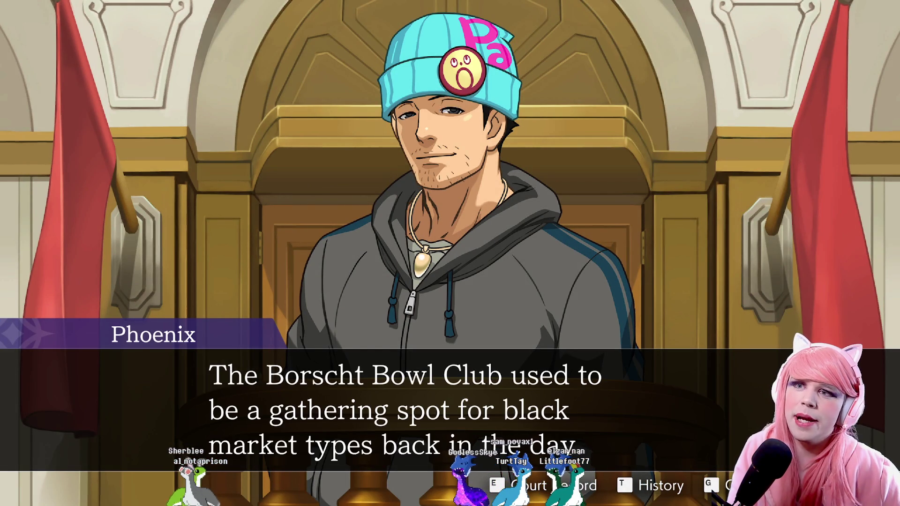
key(Return)
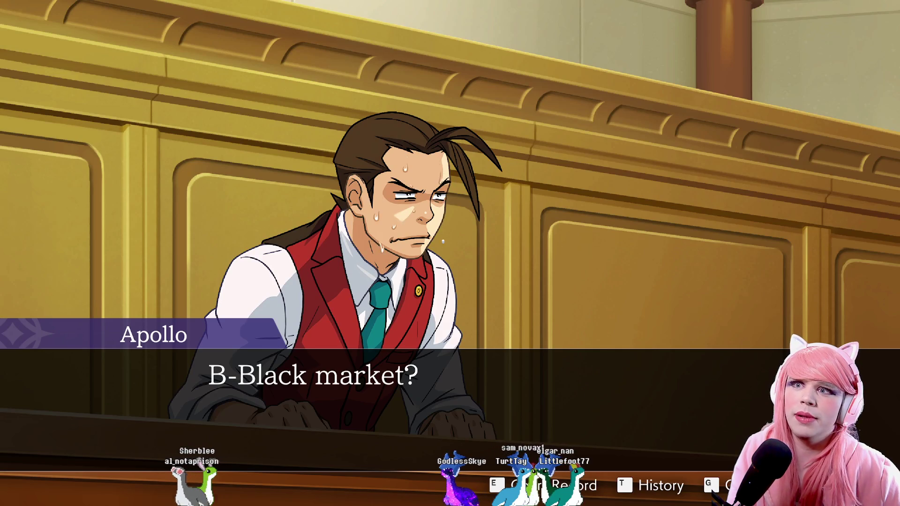
key(Return)
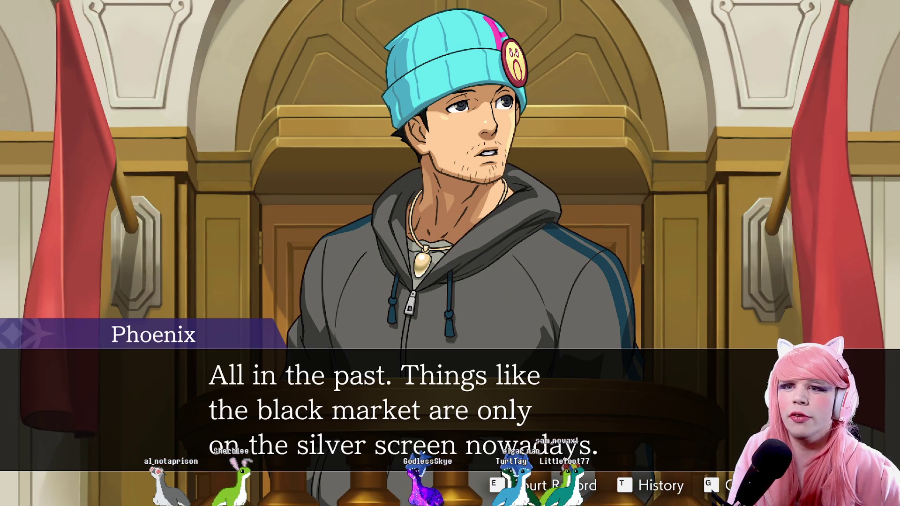
key(Return)
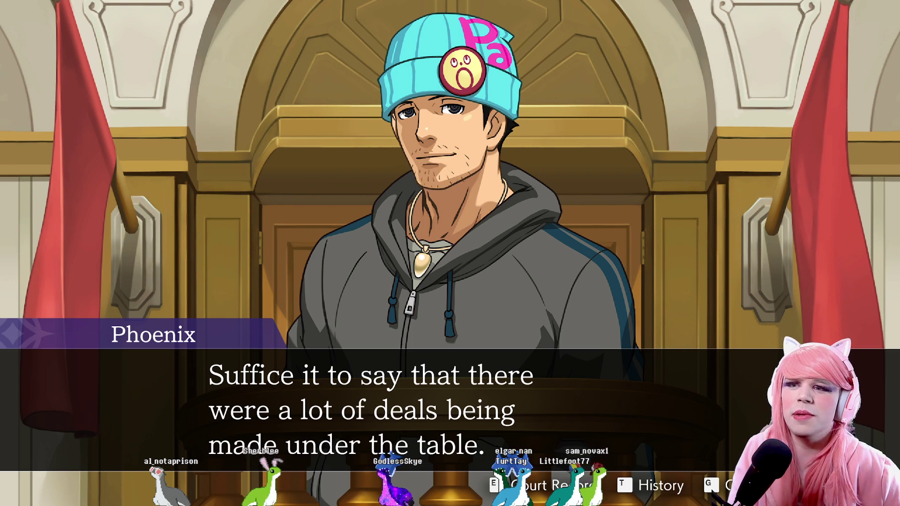
key(Return)
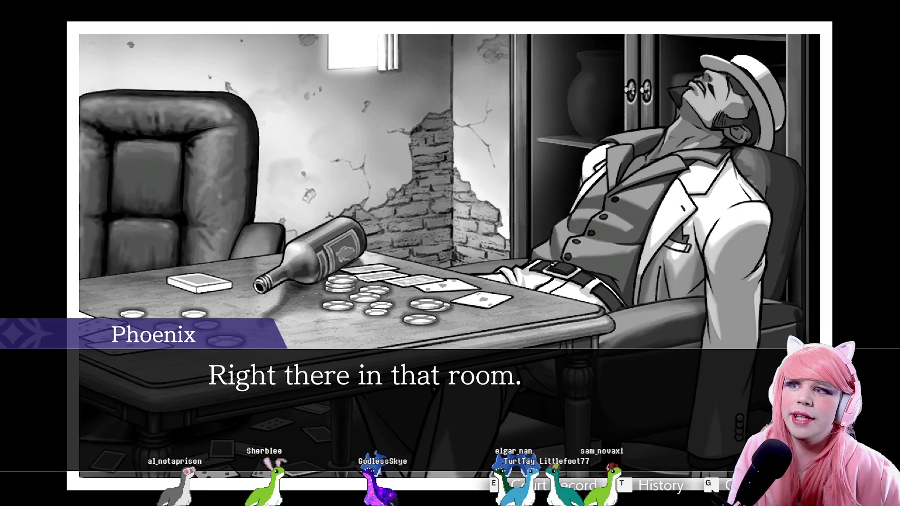
Hear the Judge's reaction and Phoenix describe the poker room, including Apollo's thought about the window.
key(Return)
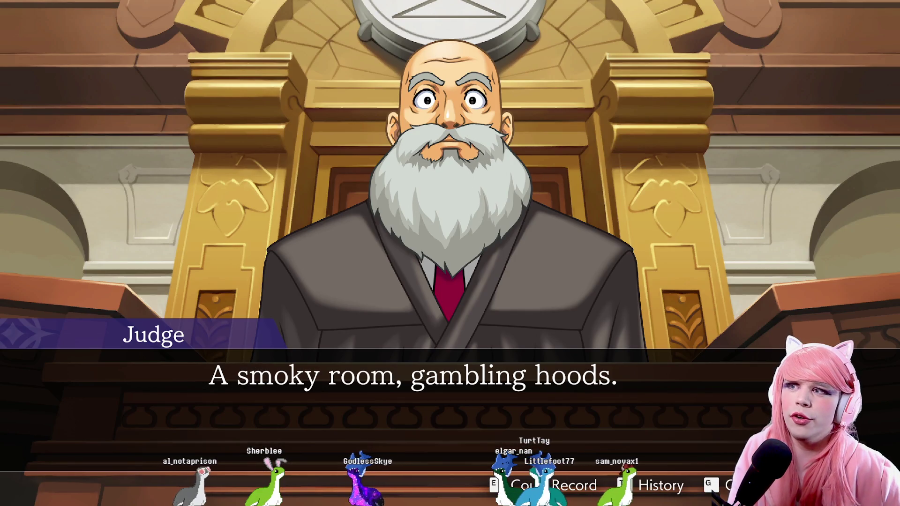
key(Return)
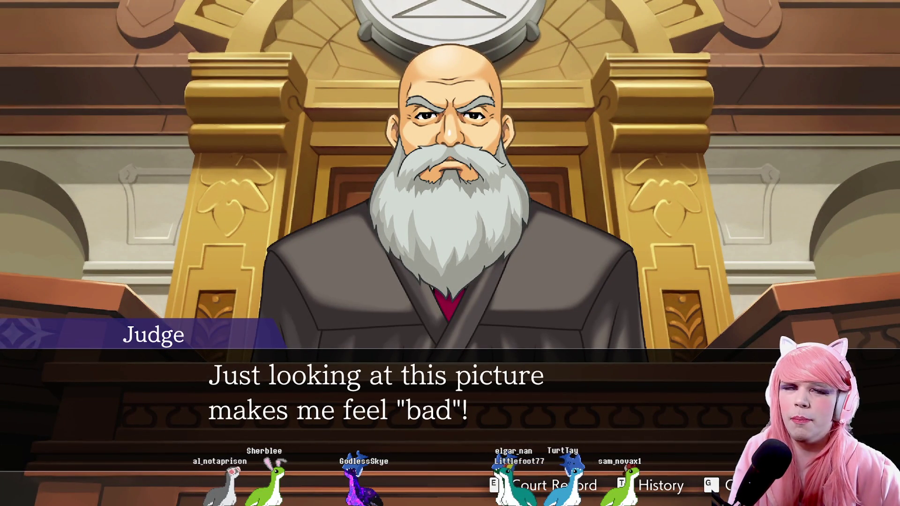
key(Return)
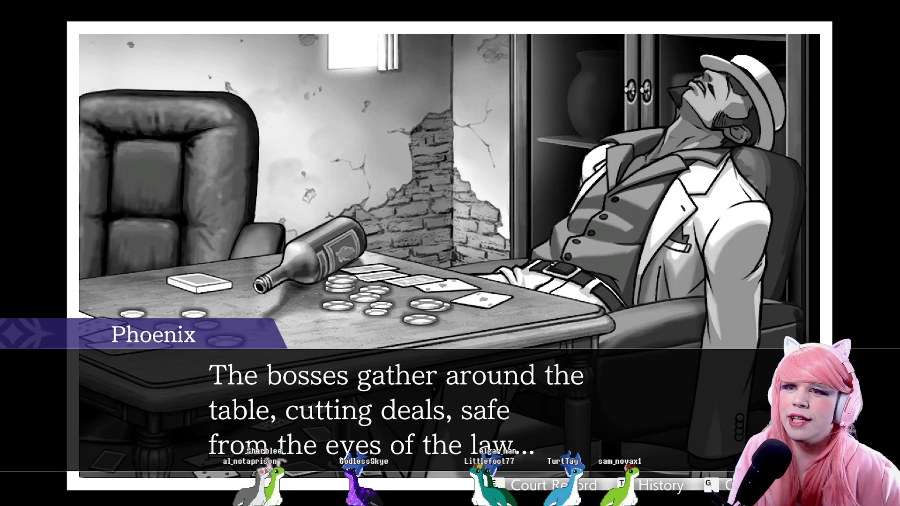
key(Return)
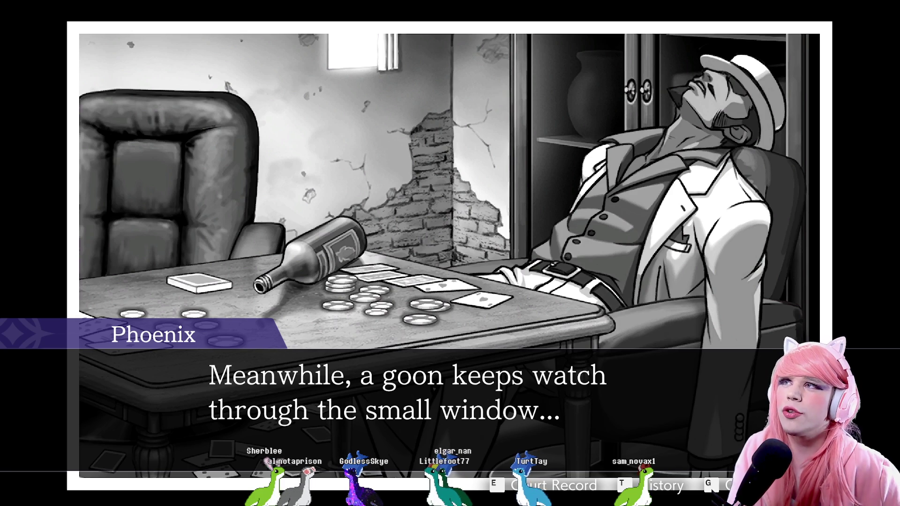
key(Return)
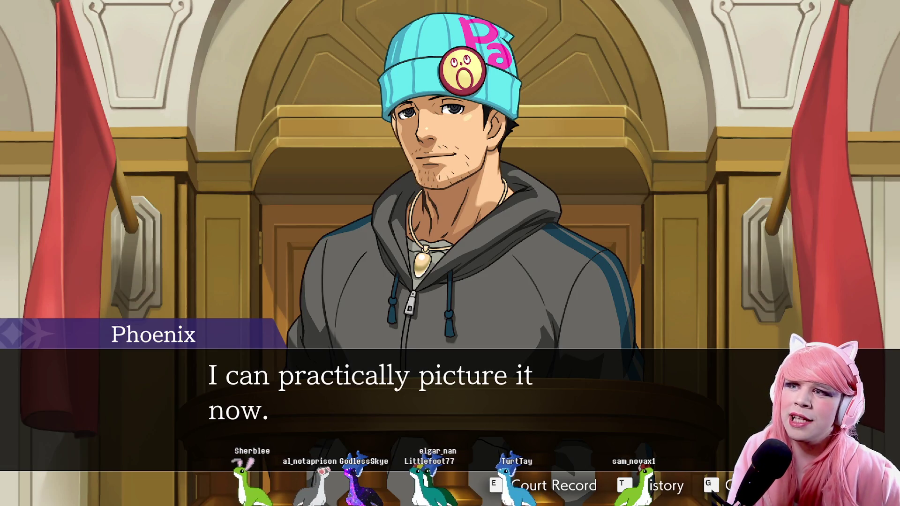
key(Return)
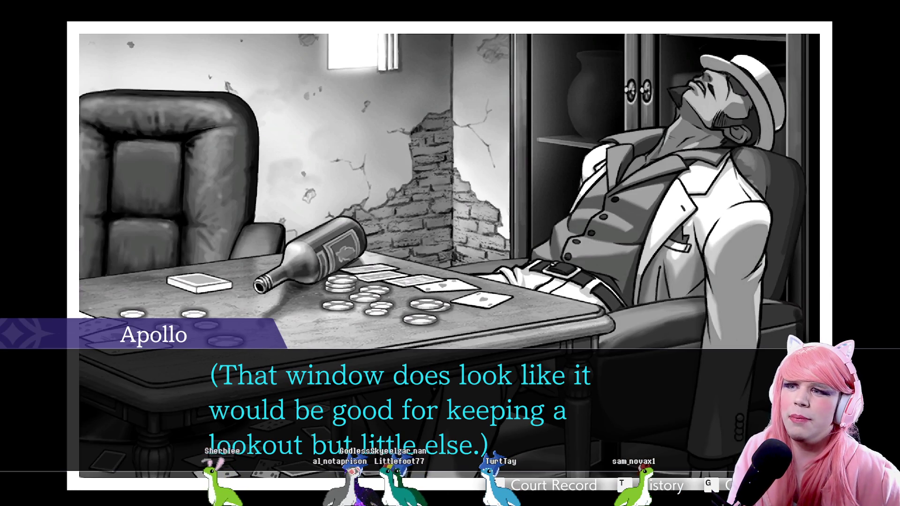
Finish Phoenix's testimony and press his statement about playing with two decks of cards.
key(Return)
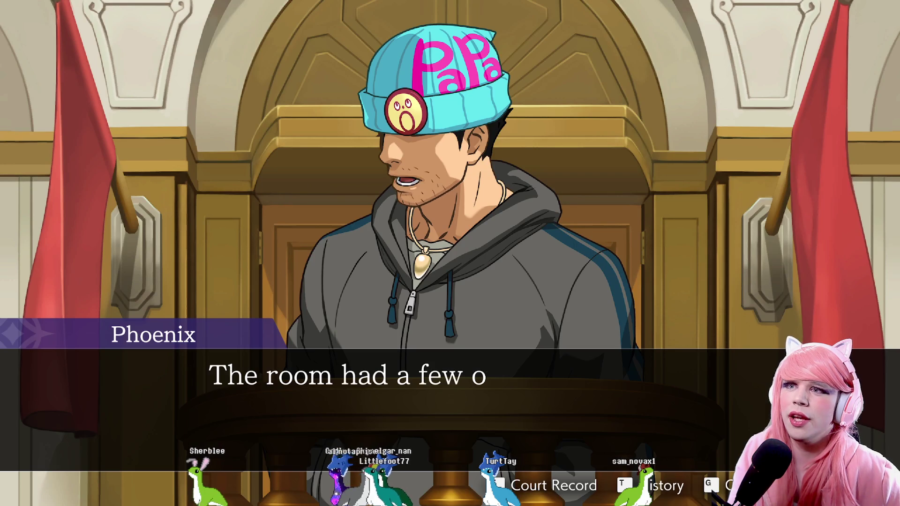
key(Return)
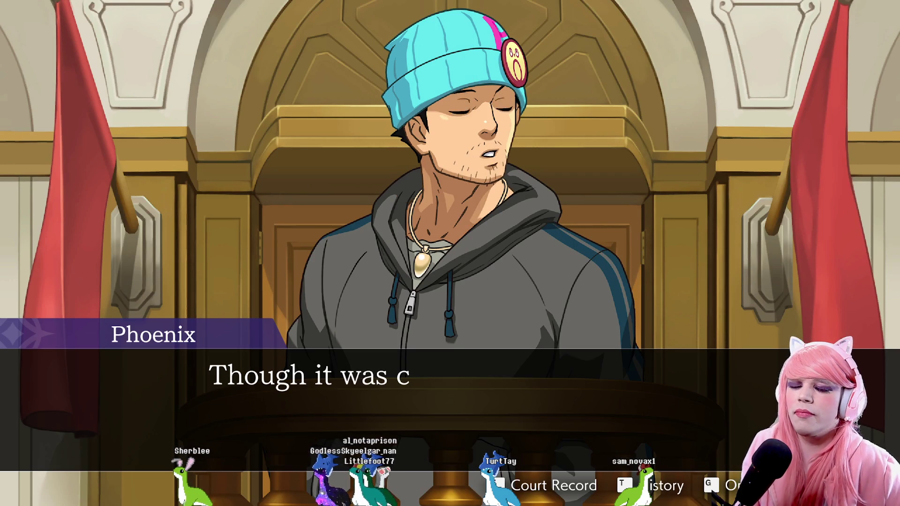
key(Return)
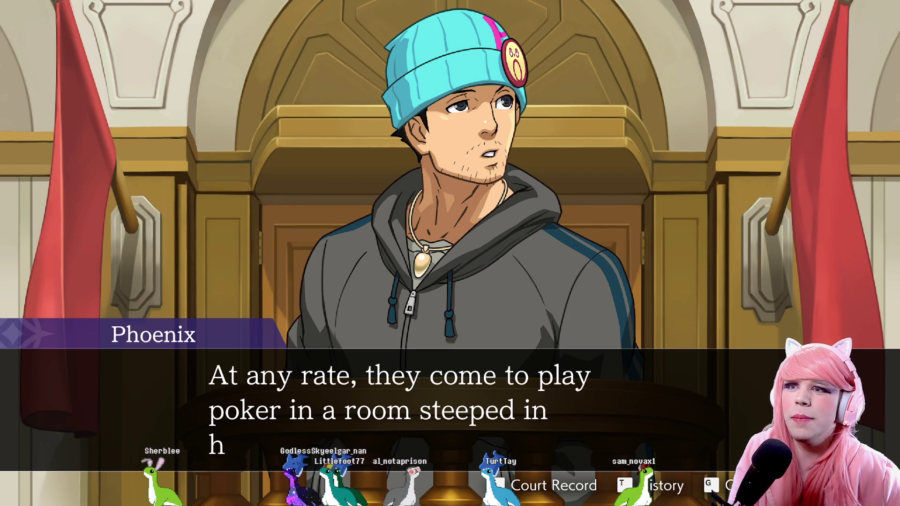
key(Return)
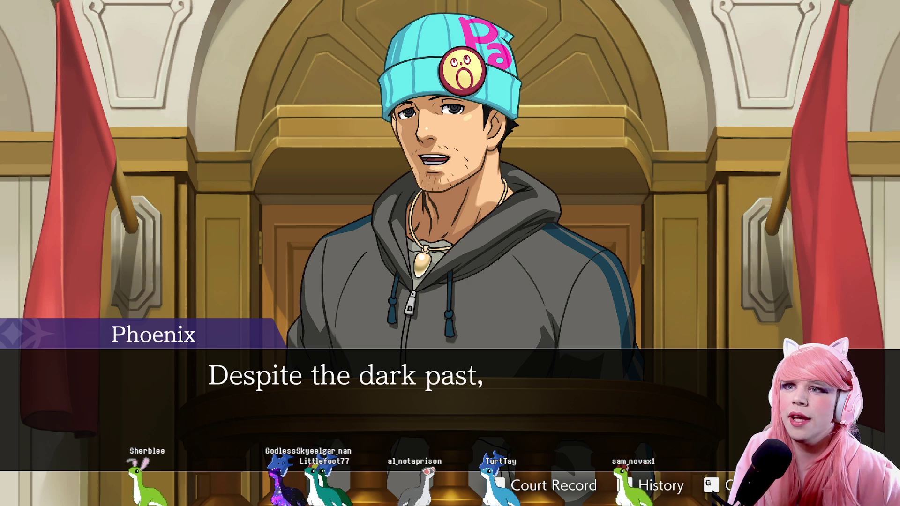
key(Return)
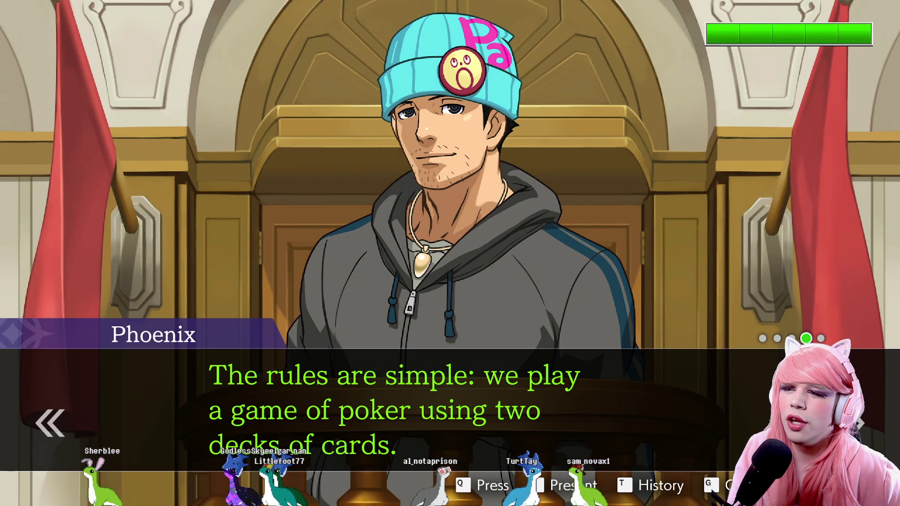
key(q)
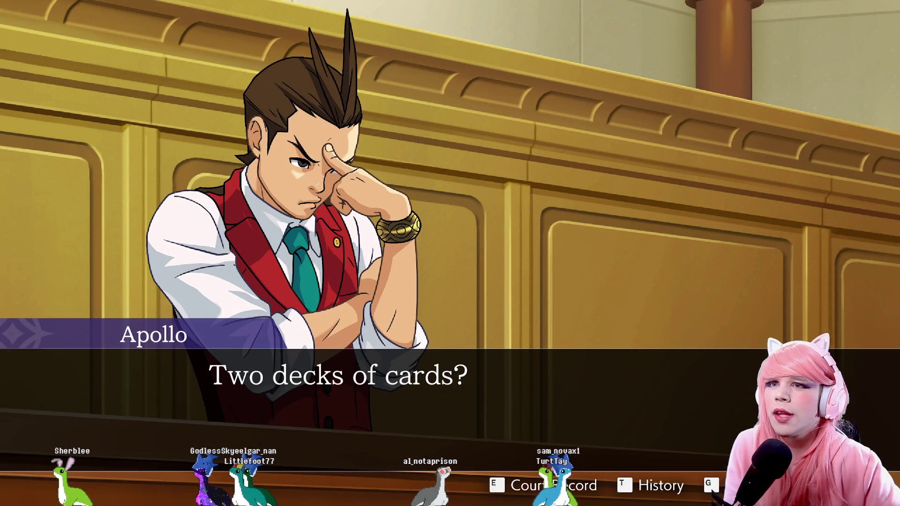
Hear Phoenix explain the two decks, view the crime scene flashback, and hear Kristoph's remarks.
key(Return)
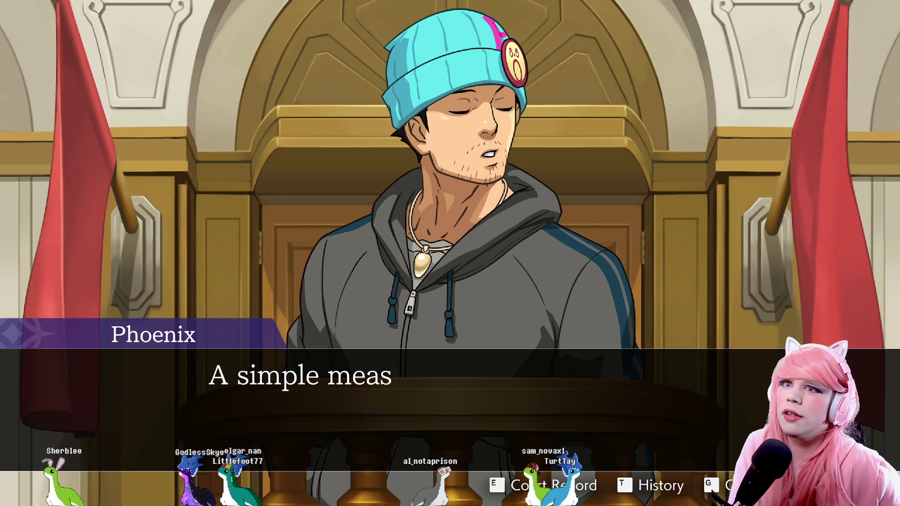
key(Return)
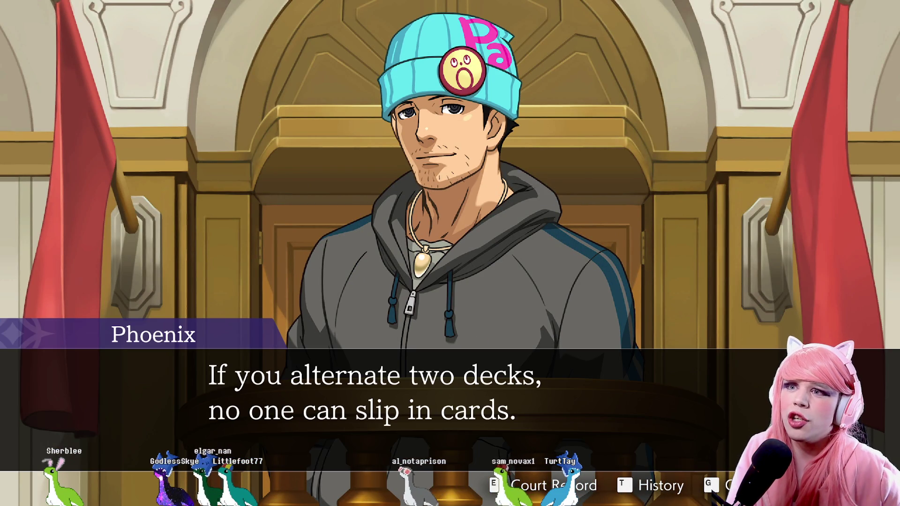
key(Return)
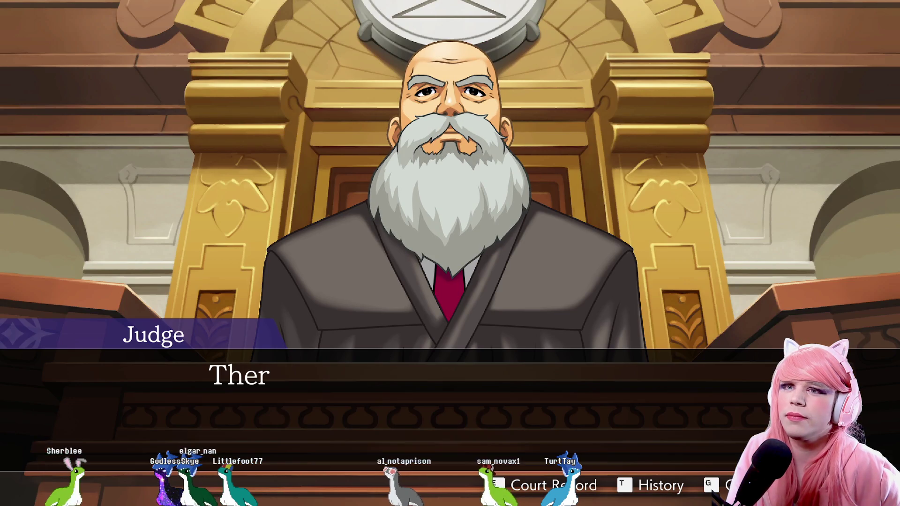
key(Return)
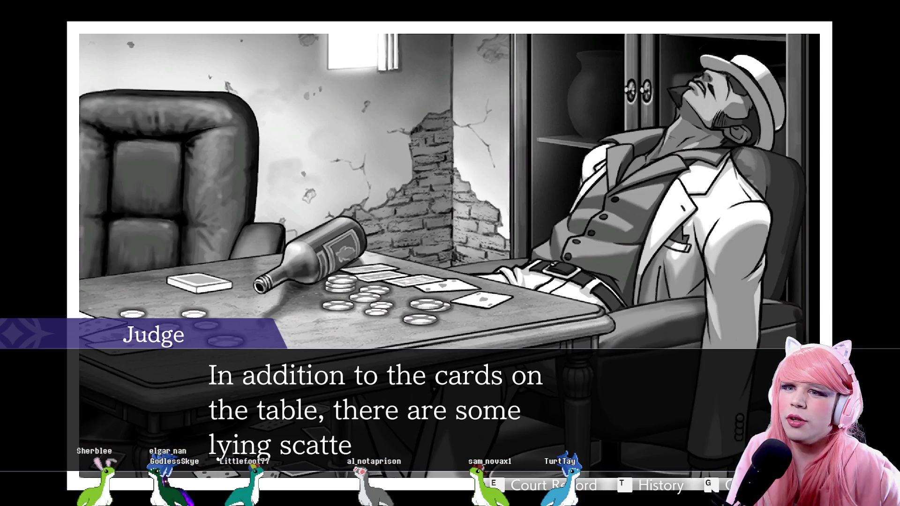
key(Return)
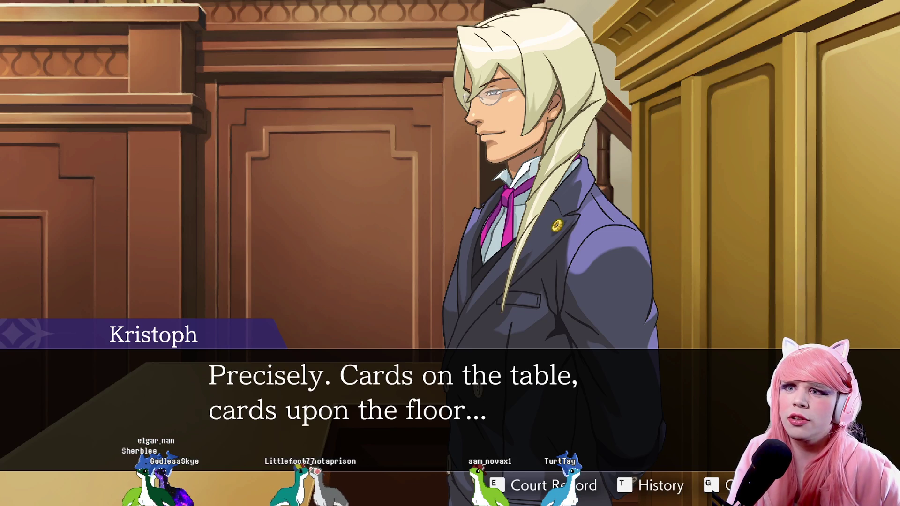
key(Return)
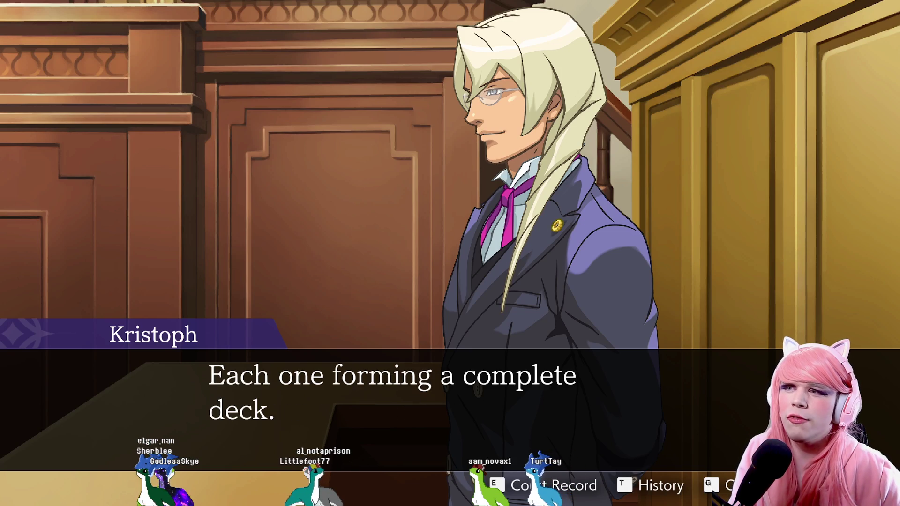
key(Return)
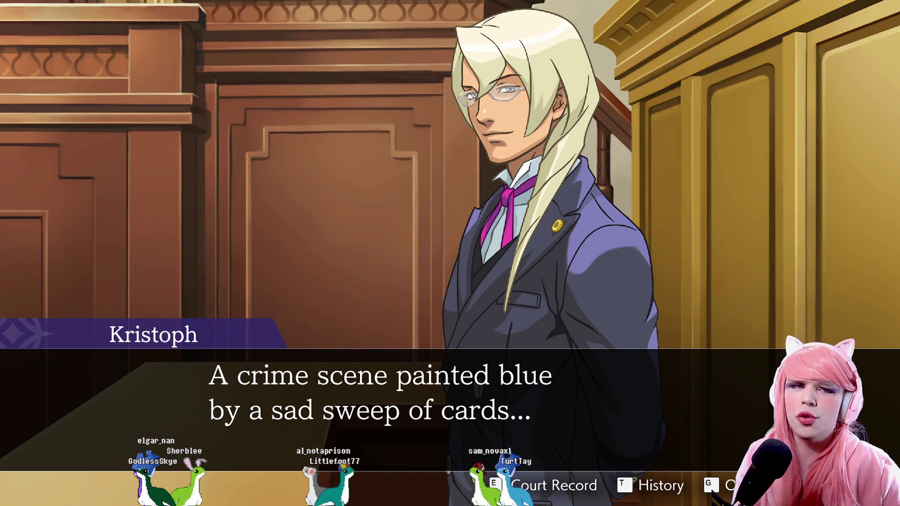
key(Return)
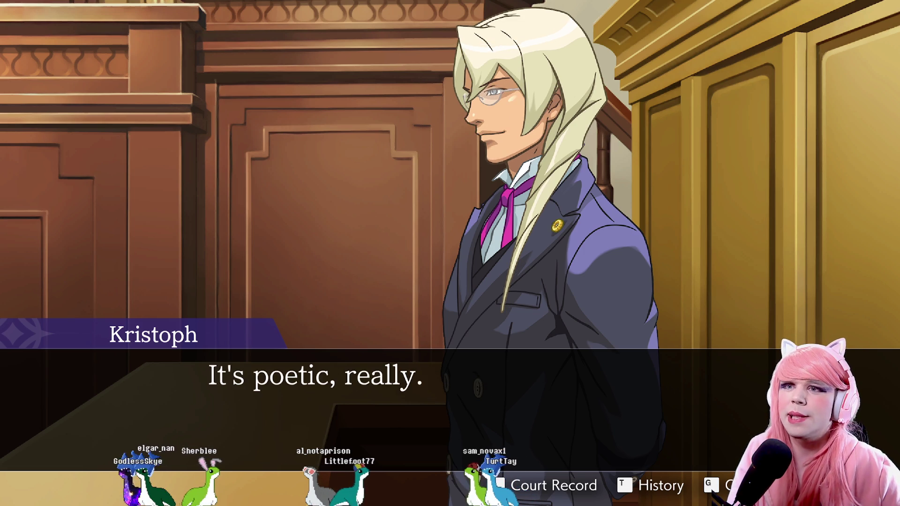
Learn about the red and blue decks, hear the Judge and Phoenix, and return to the cross-examination.
key(Return)
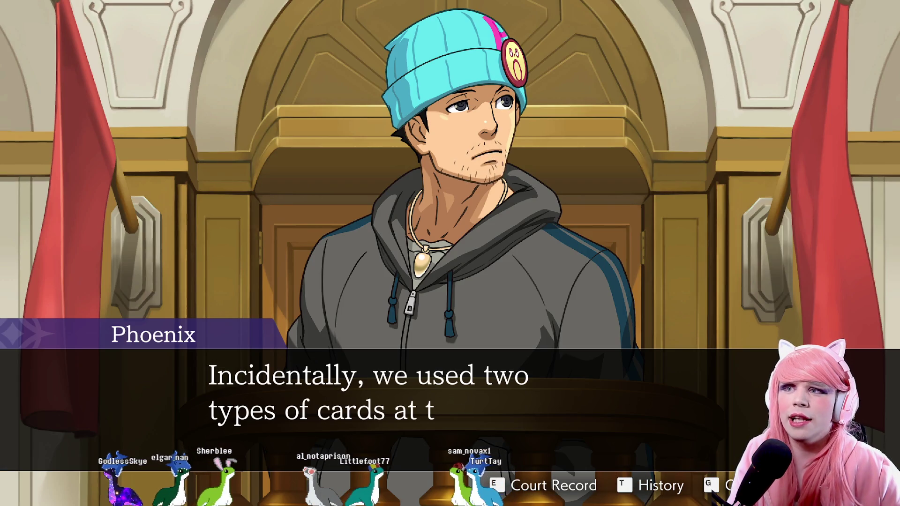
key(Return)
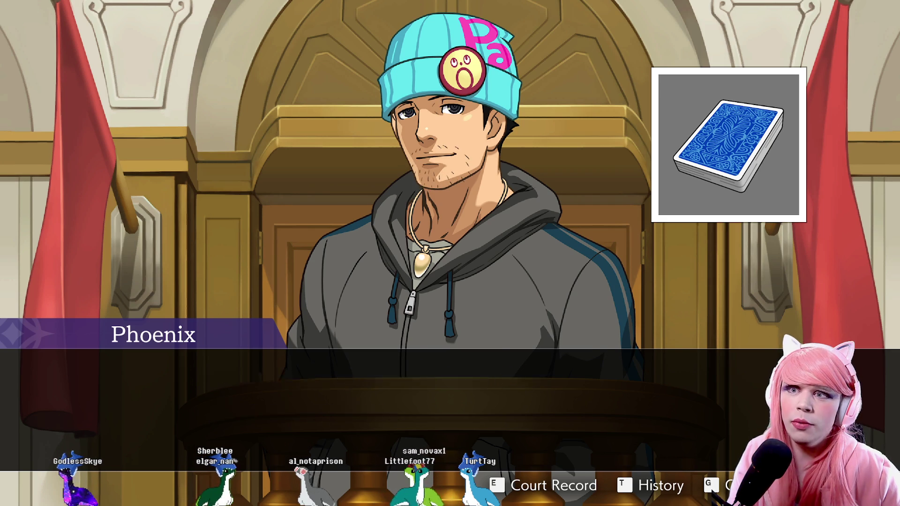
key(Return)
key(Return)
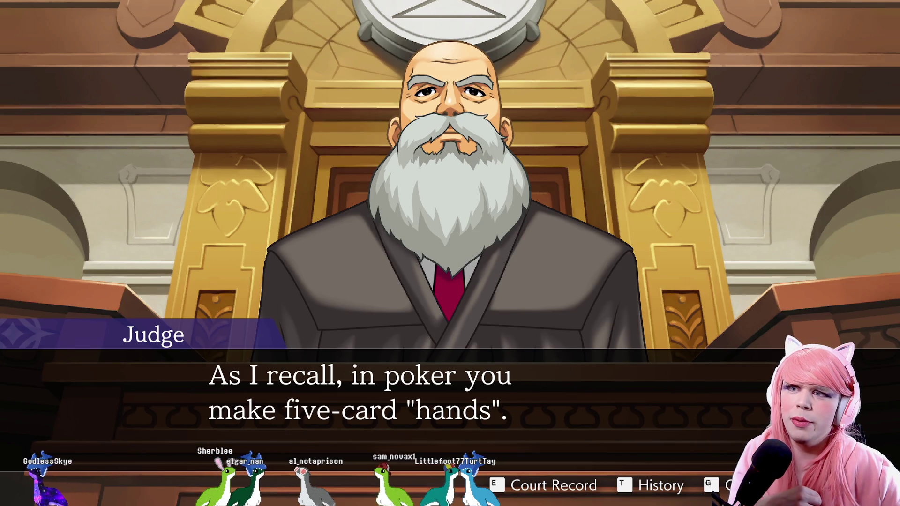
key(Return)
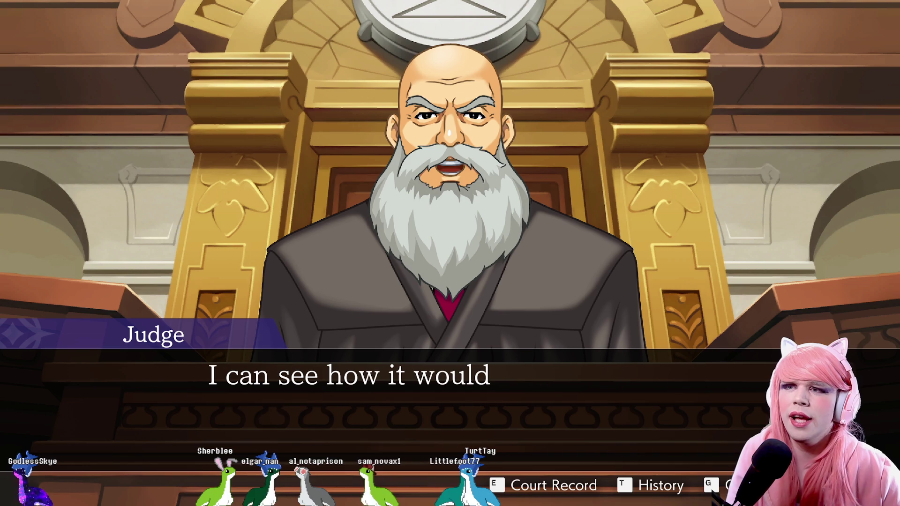
key(Return)
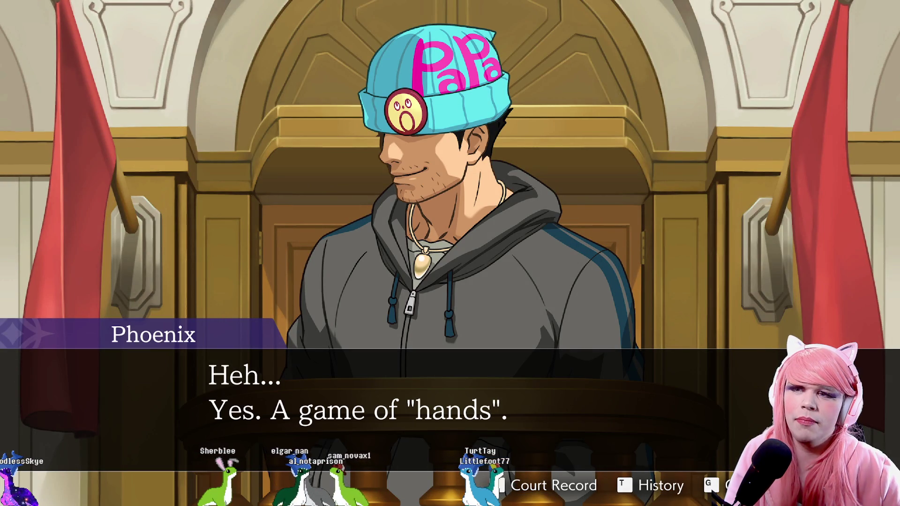
key(Return)
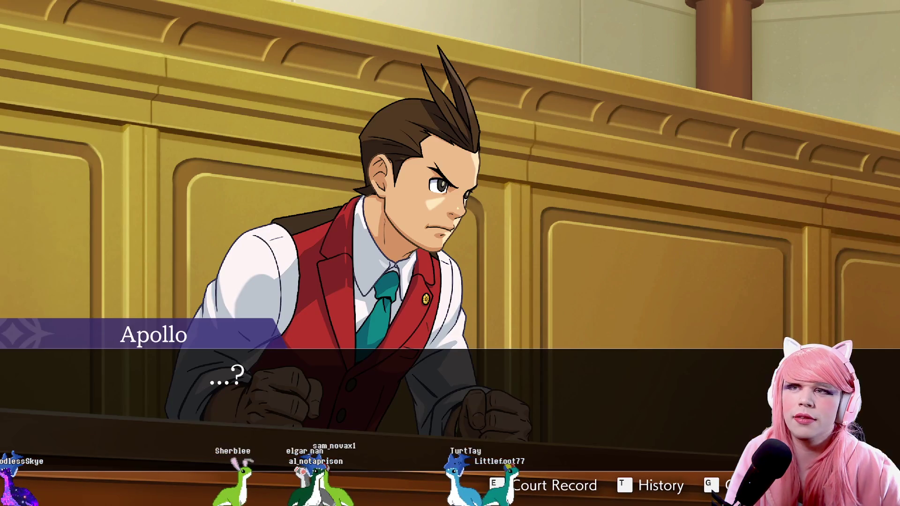
key(Return)
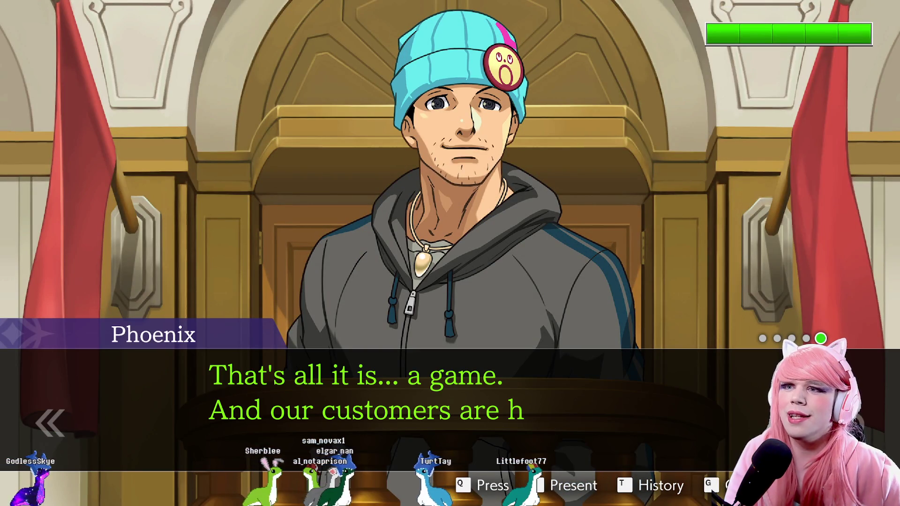
Step back through the statements, check the History log, then press Phoenix's second statement about his real job.
key(Return)
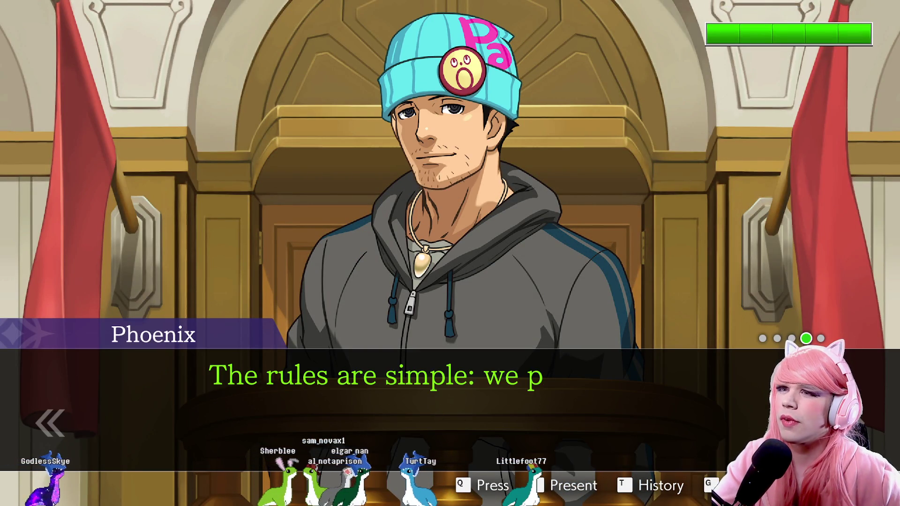
key(Return)
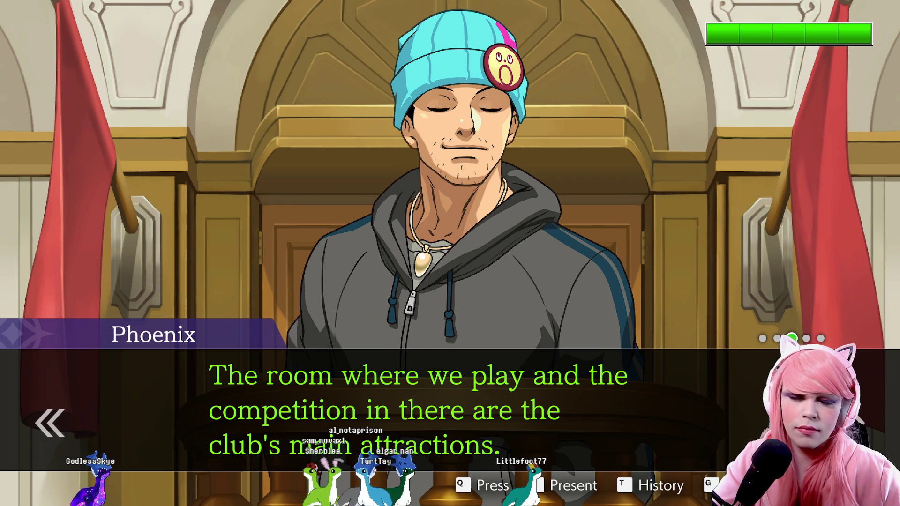
key(t)
key(t)
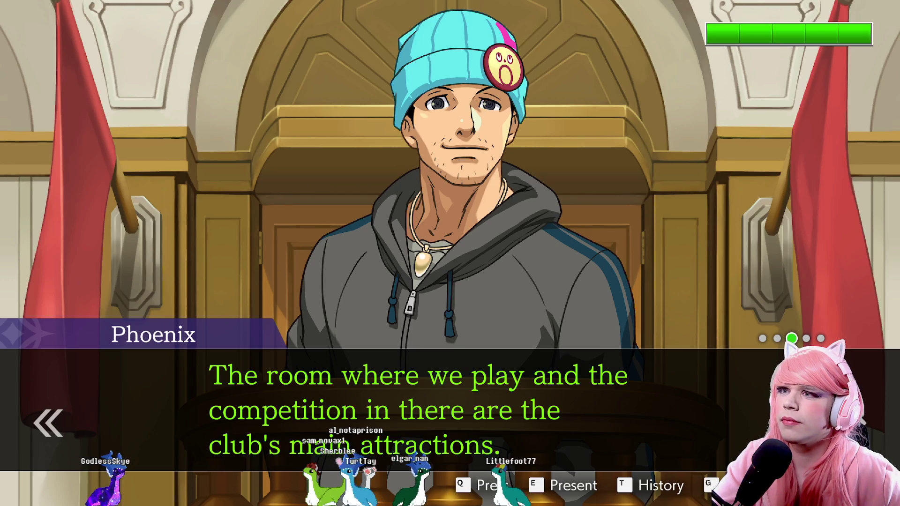
key(Left)
key(Left)
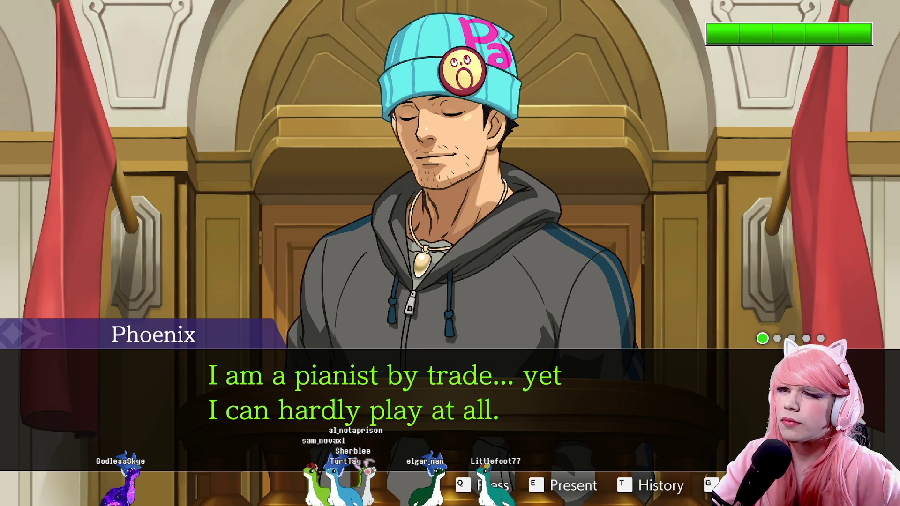
key(Right)
key(q)
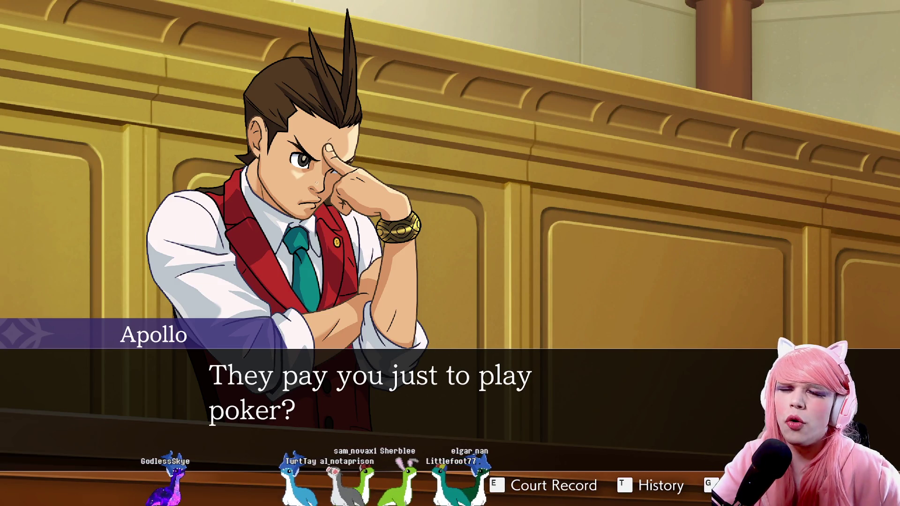
Hear Phoenix's answer about his job and his exchange with Payne.
key(Return)
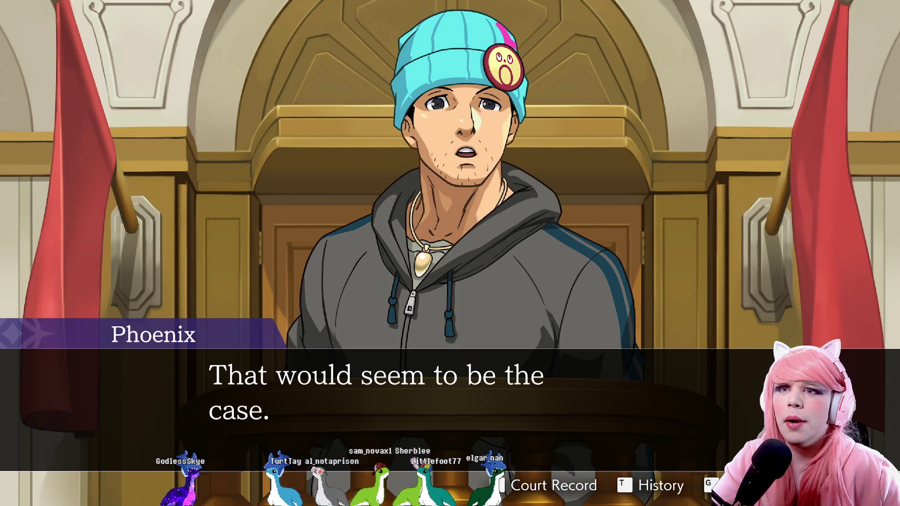
key(Return)
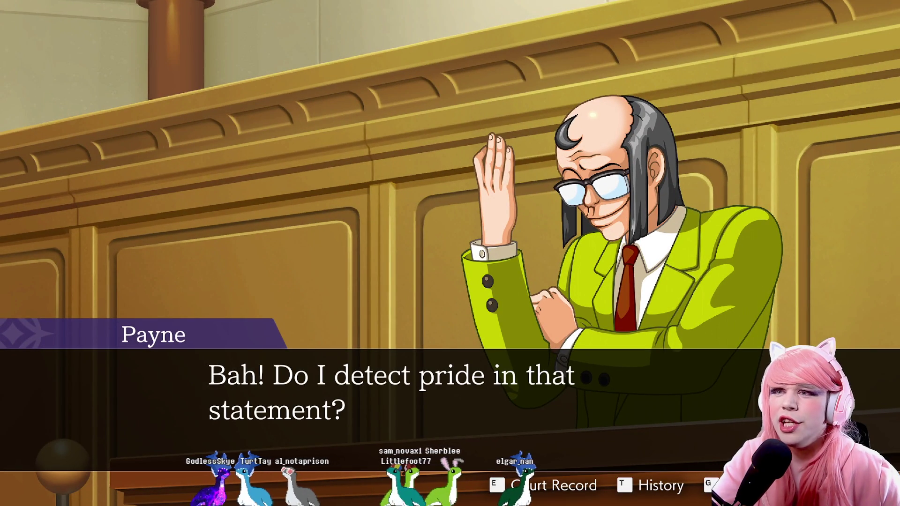
key(Return)
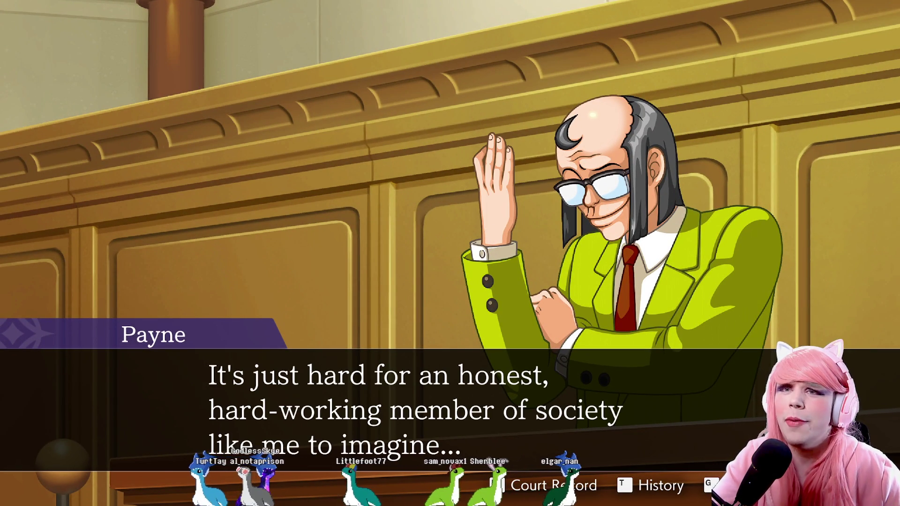
key(Return)
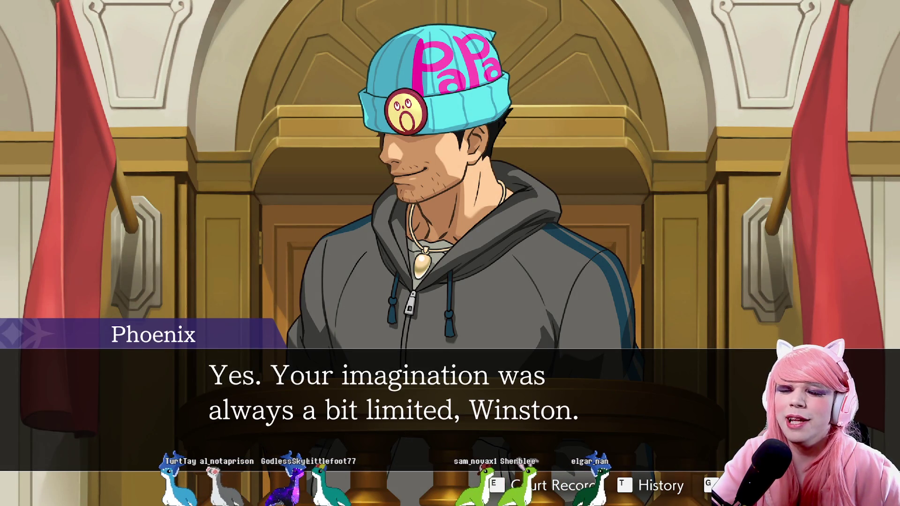
key(Return)
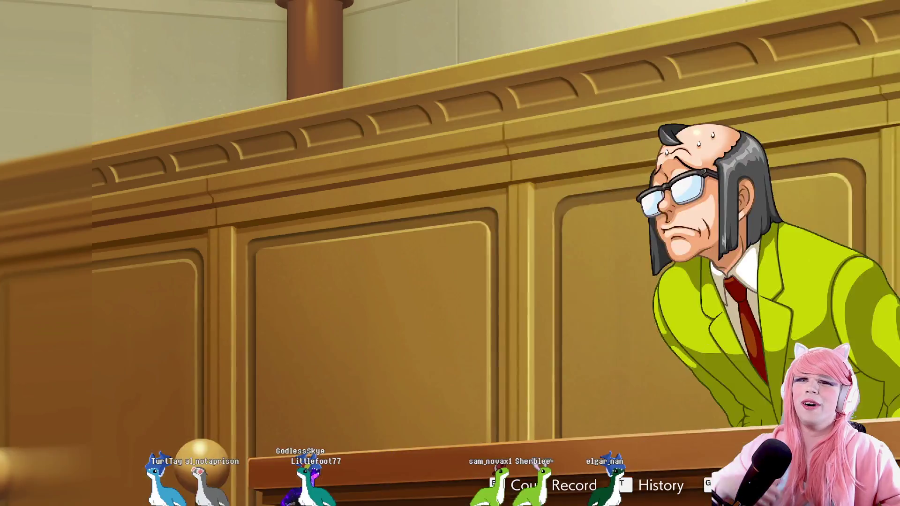
key(Return)
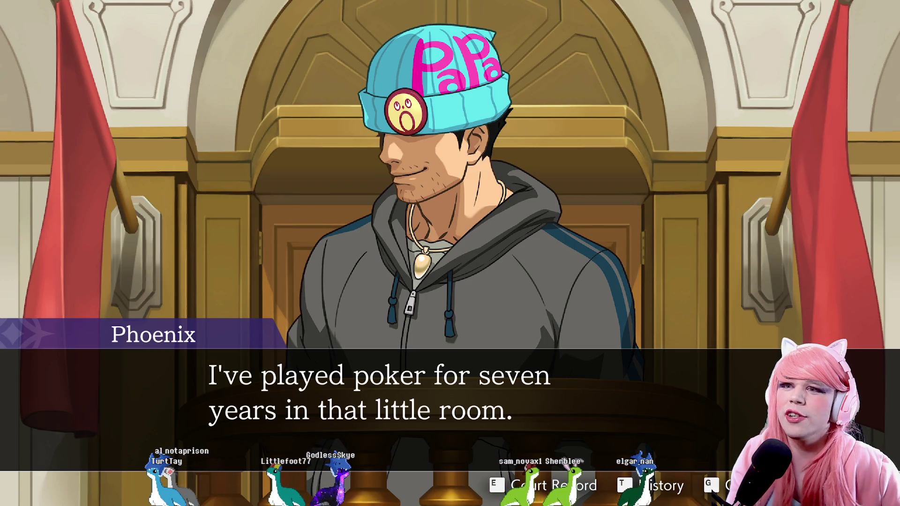
Hear Phoenix claim seven unbeaten years as a professional poker draw, and Apollo's disbelief.
key(Return)
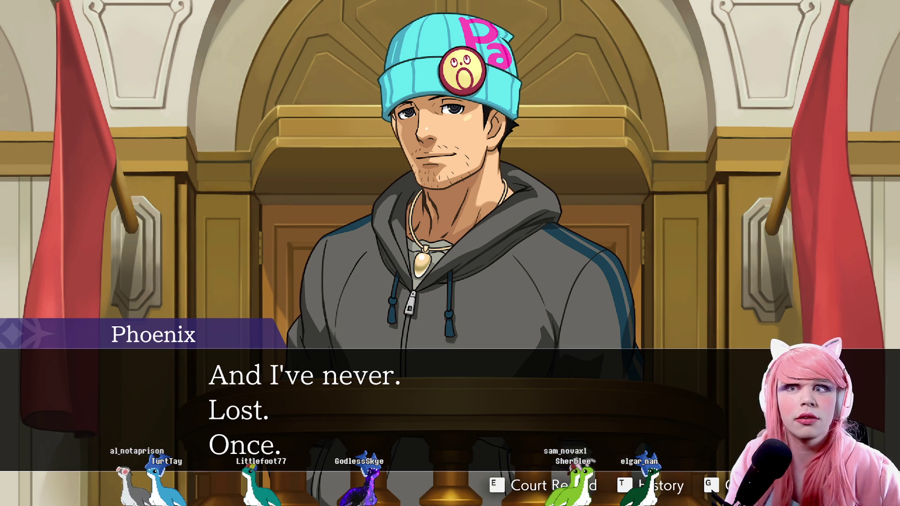
key(Return)
key(Return)
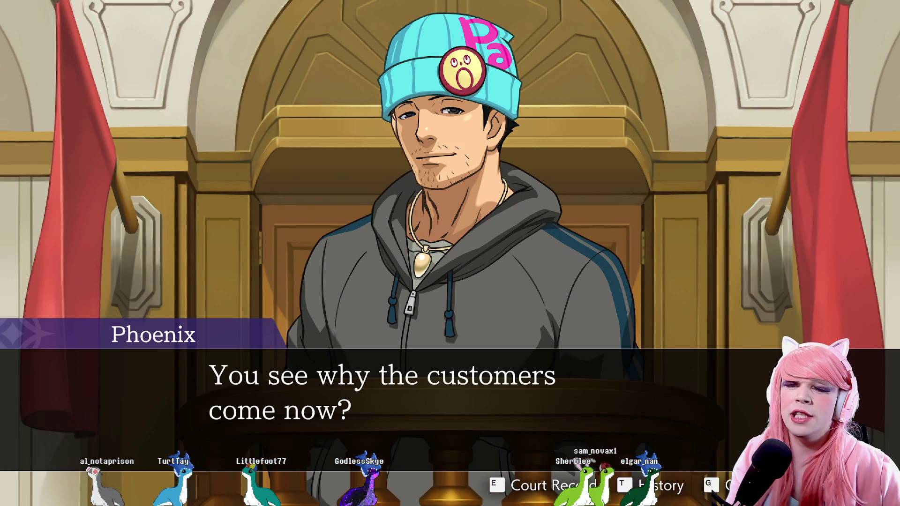
key(Return)
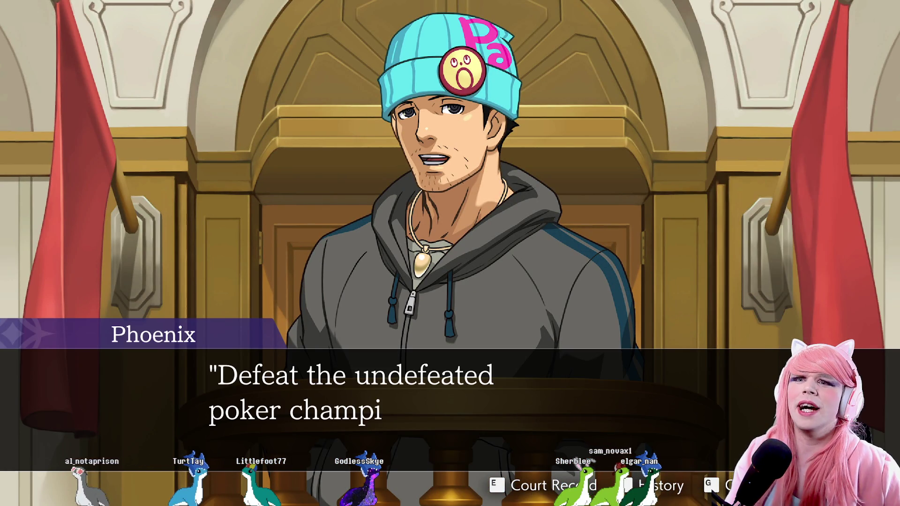
key(Return)
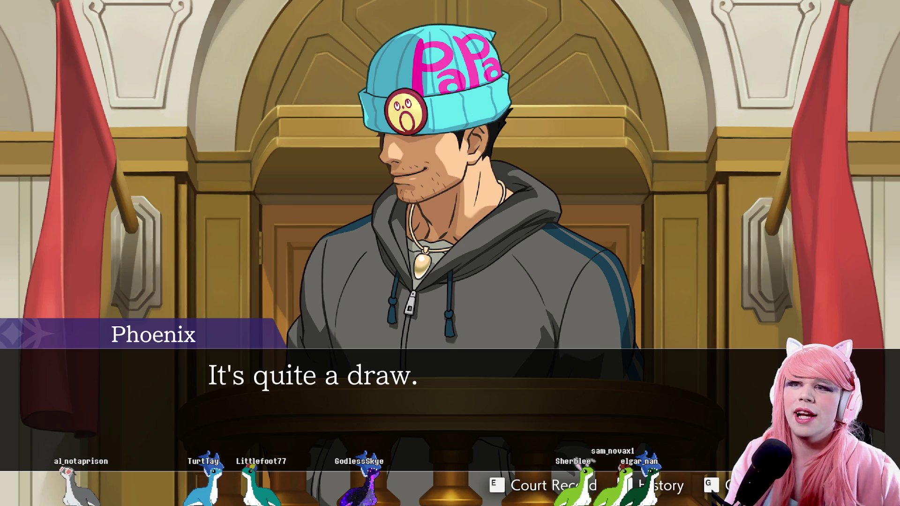
key(Return)
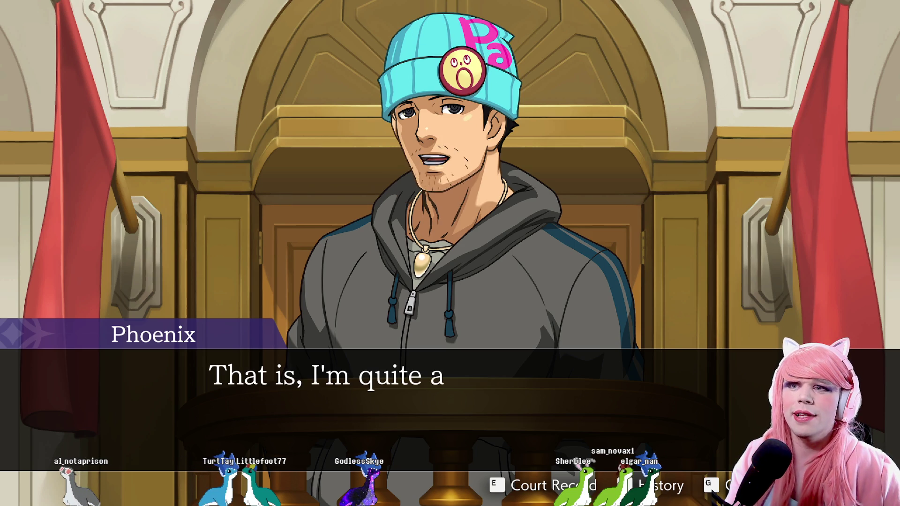
key(Return)
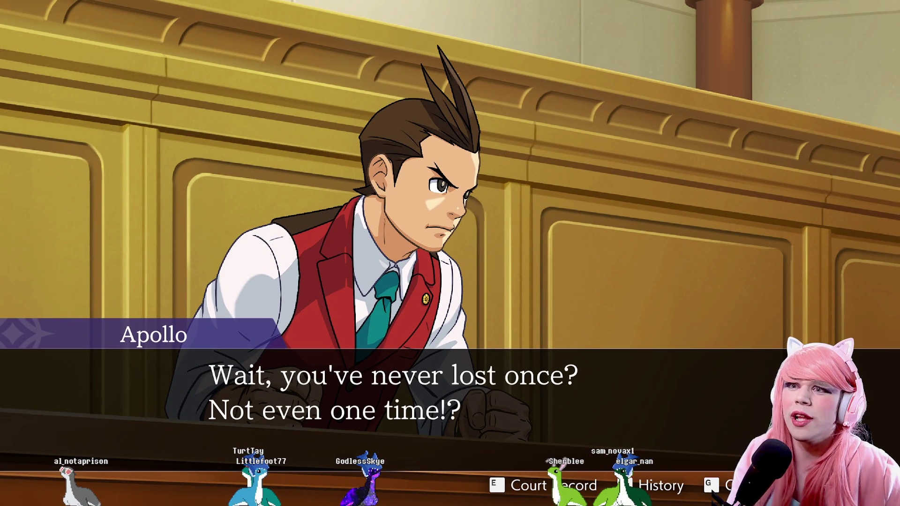
key(Return)
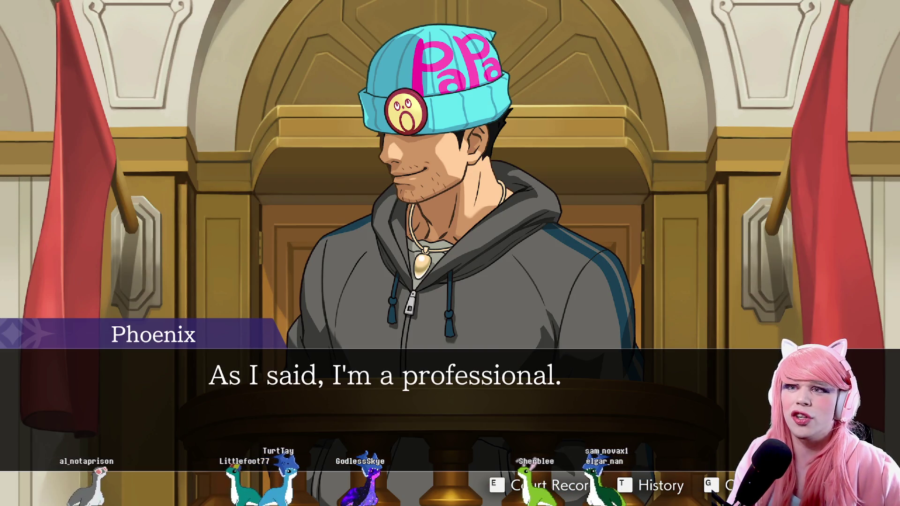
key(Return)
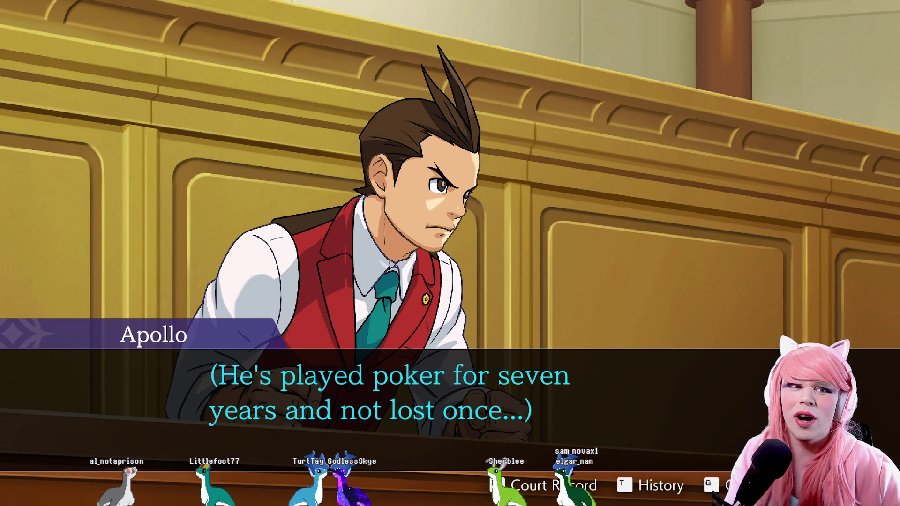
key(Return)
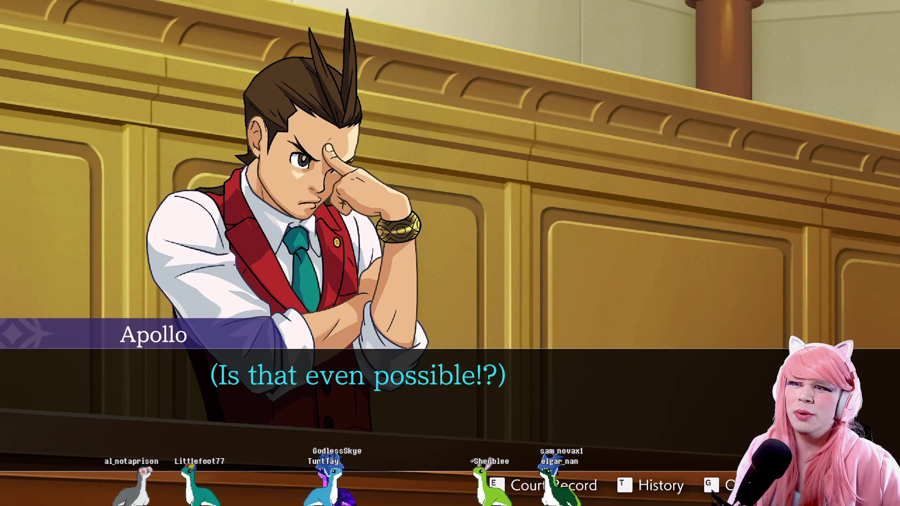
key(Return)
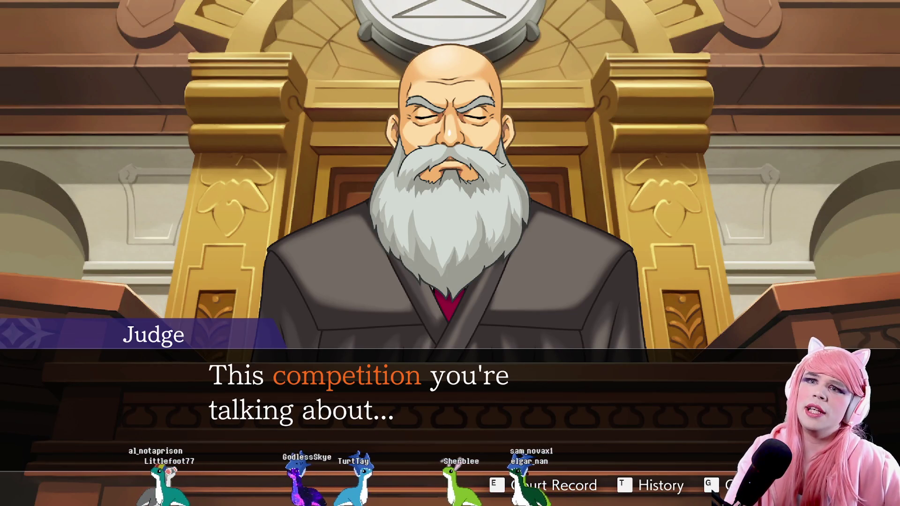
Hear the Judge comment on the poker competition and raise the murder with the defendant.
key(Return)
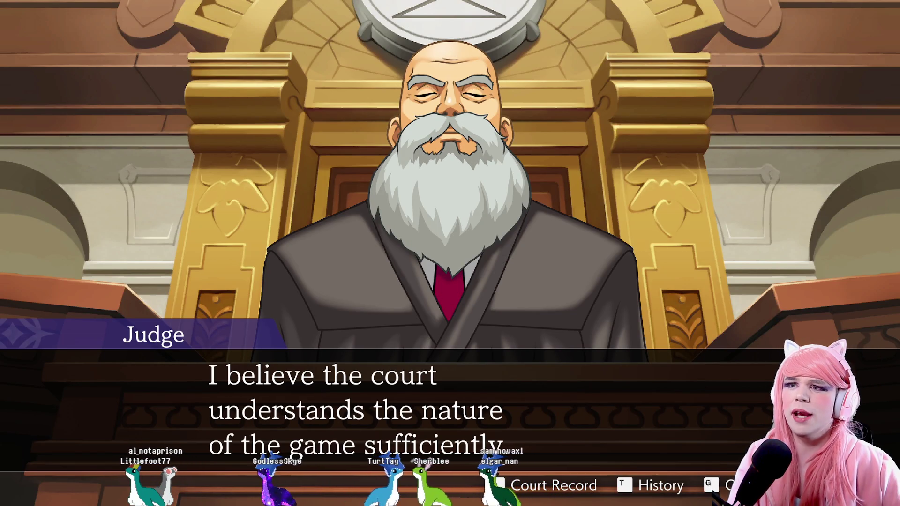
key(Return)
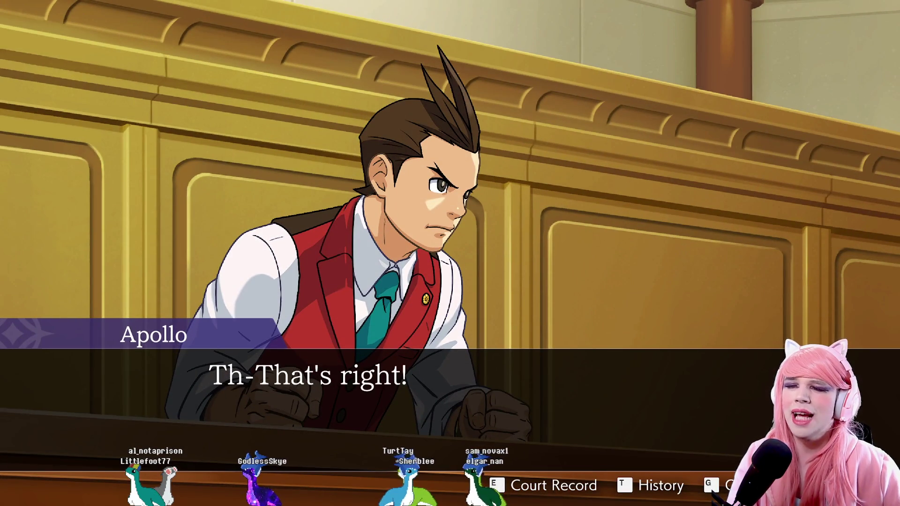
key(Return)
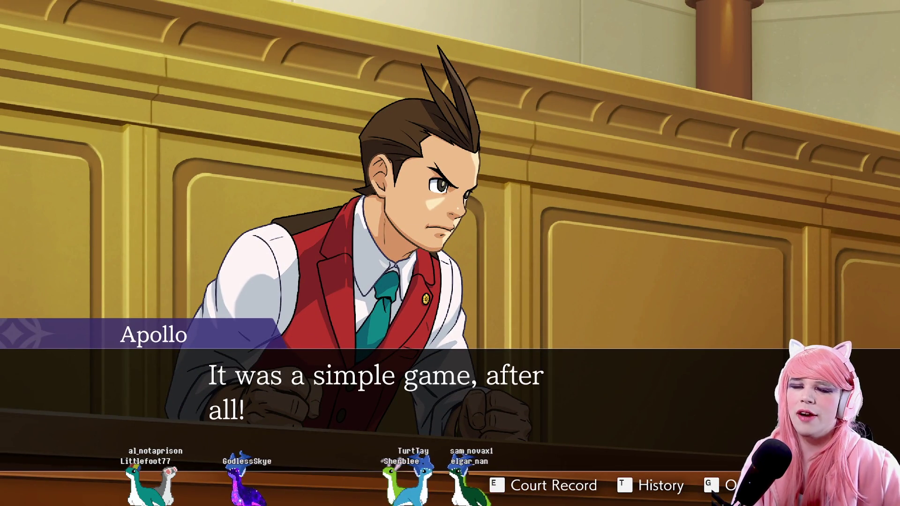
key(Return)
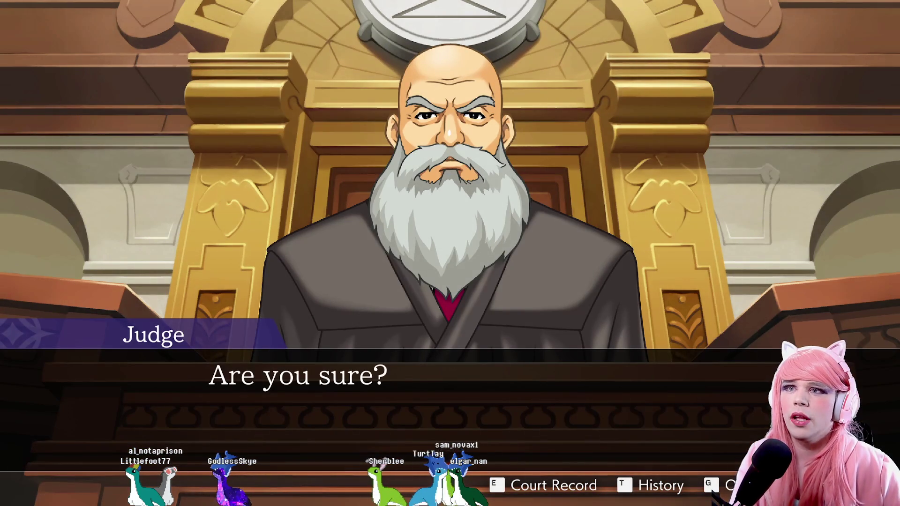
key(Return)
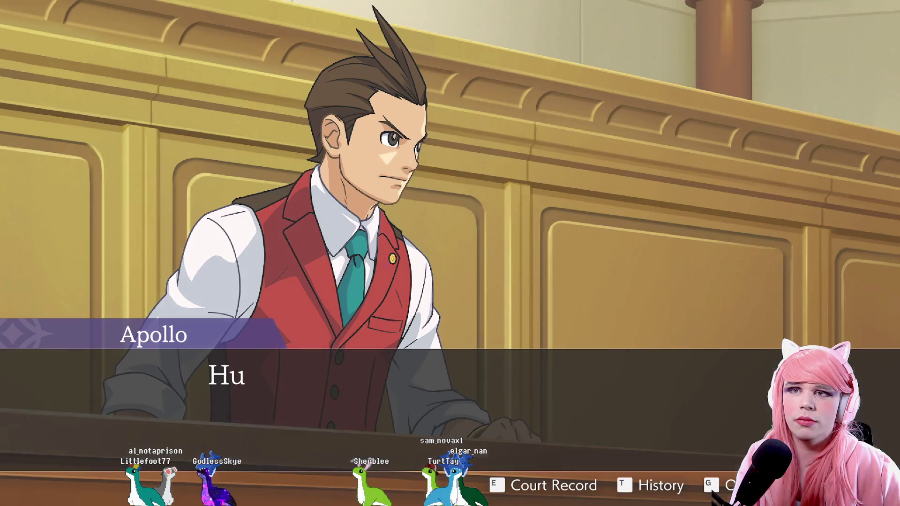
key(Return)
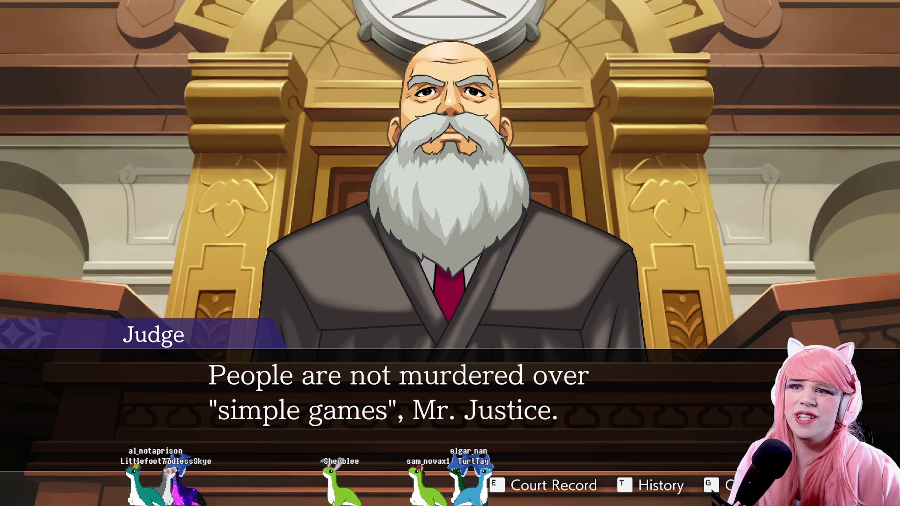
key(Return)
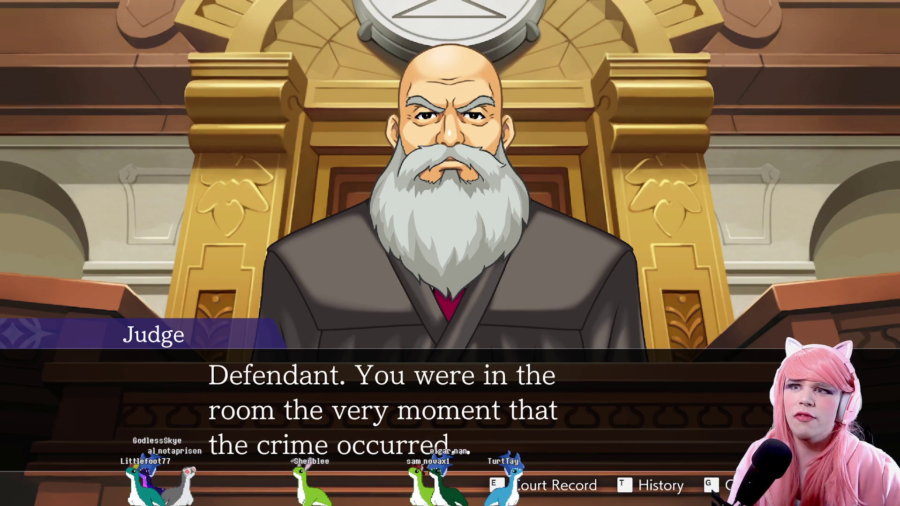
Hear Phoenix dodge the Judge's question about his connection as against the rules, and Apollo's regret over the missed objection.
key(Return)
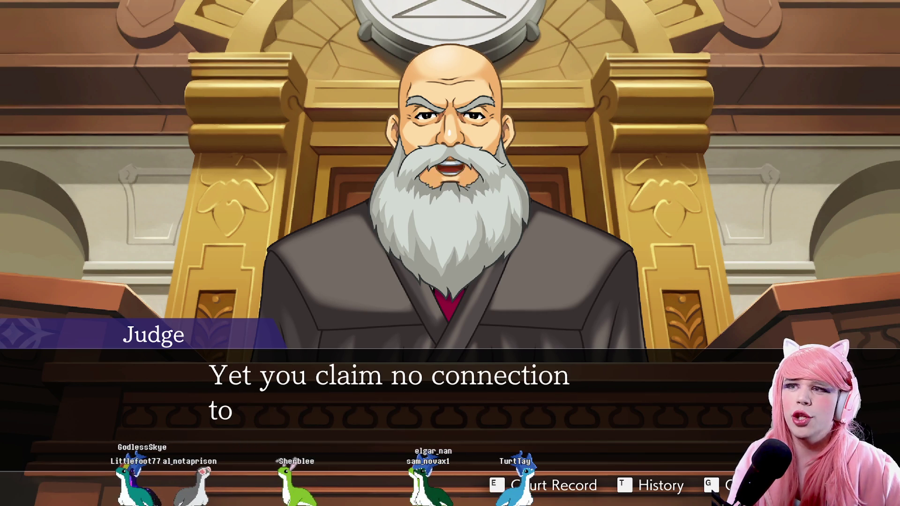
key(Return)
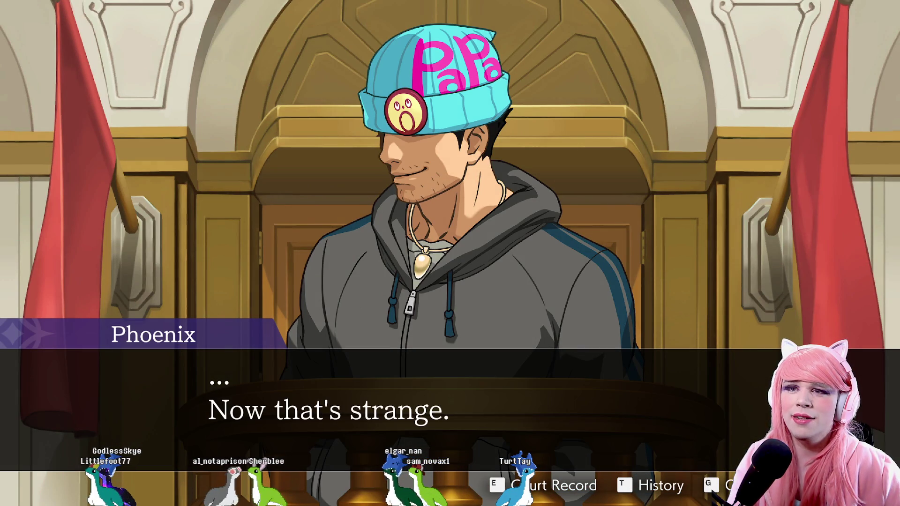
key(Return)
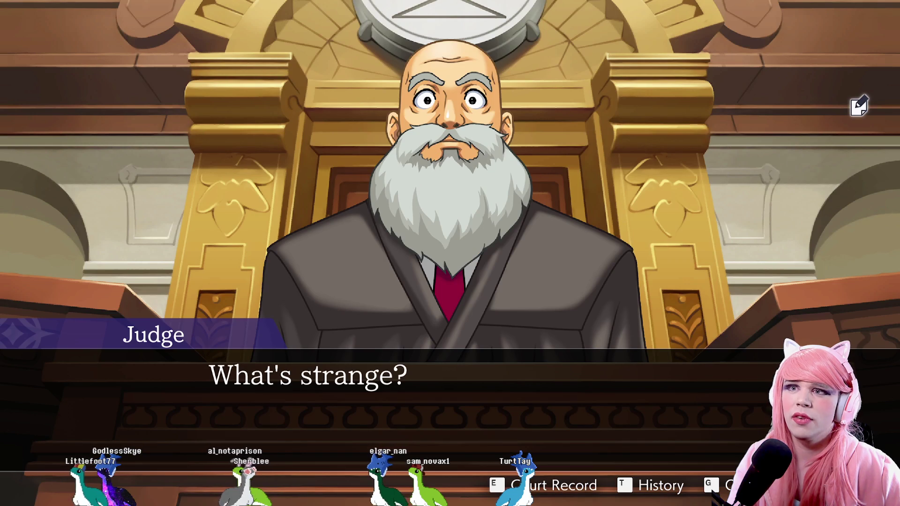
key(Return)
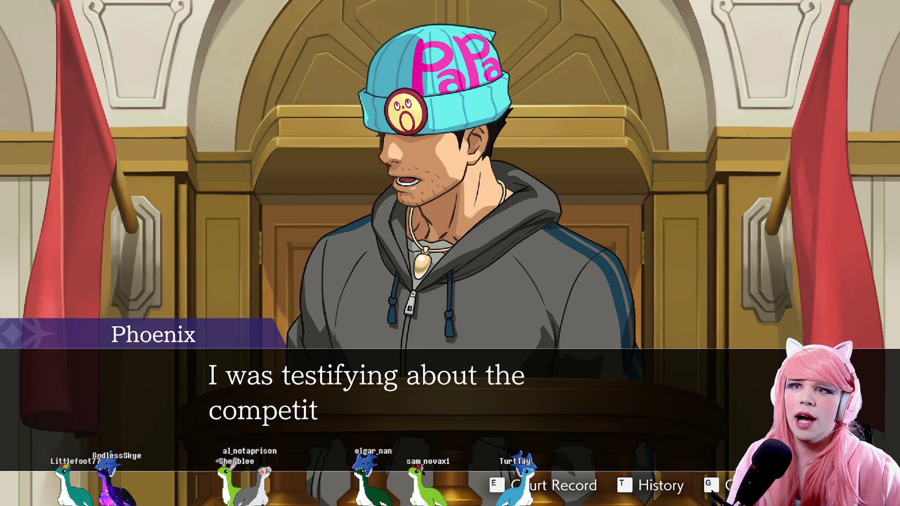
key(Return)
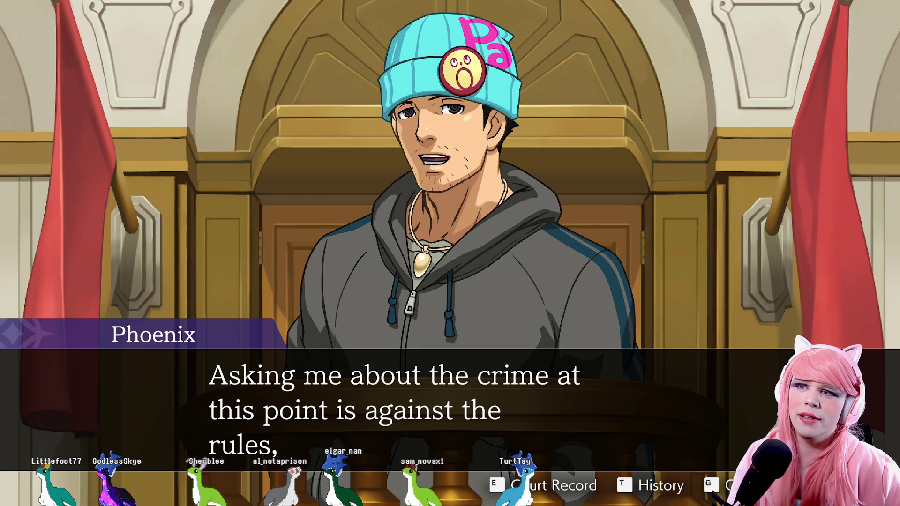
key(Return)
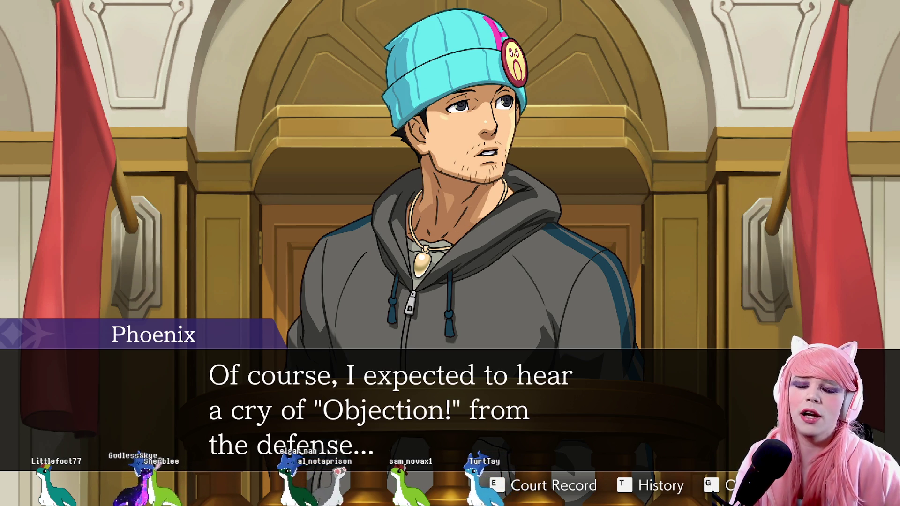
key(Return)
key(Return)
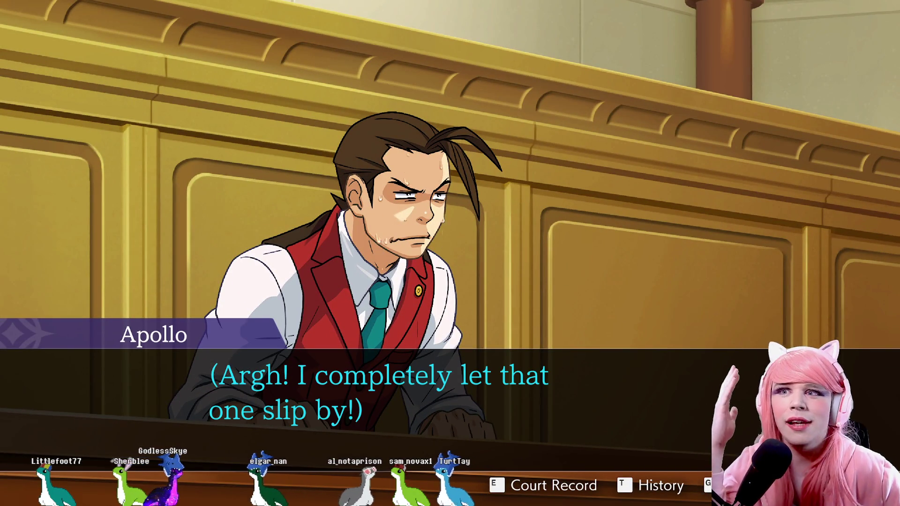
Hear Kristoph demand Phoenix explain his connection and the Judge order an amended testimony.
key(Return)
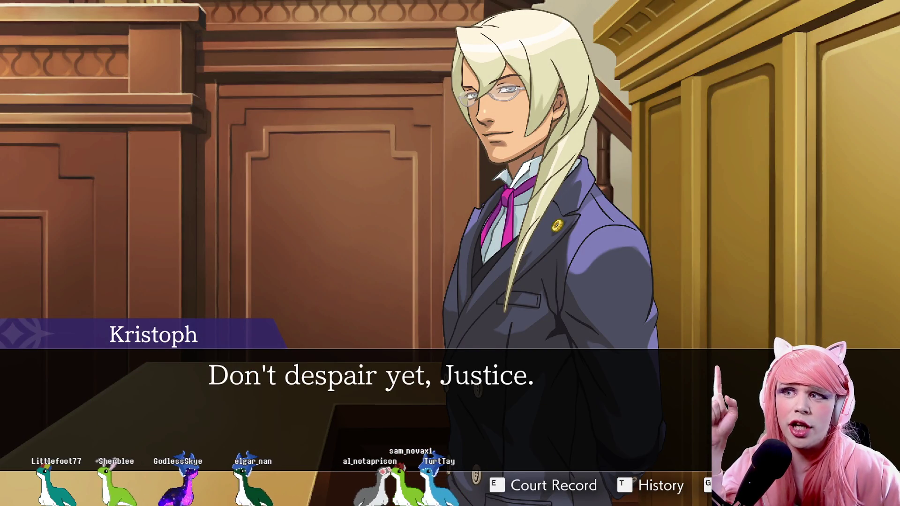
key(Return)
key(Return)
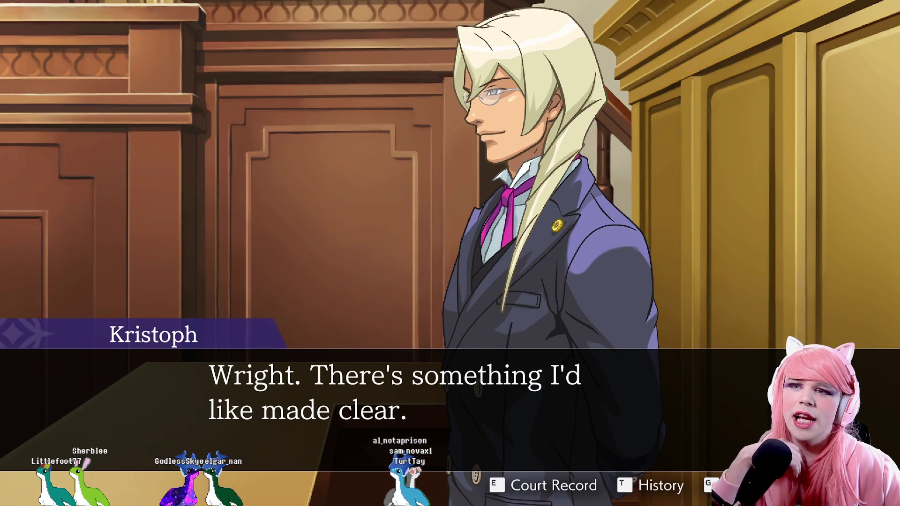
key(Return)
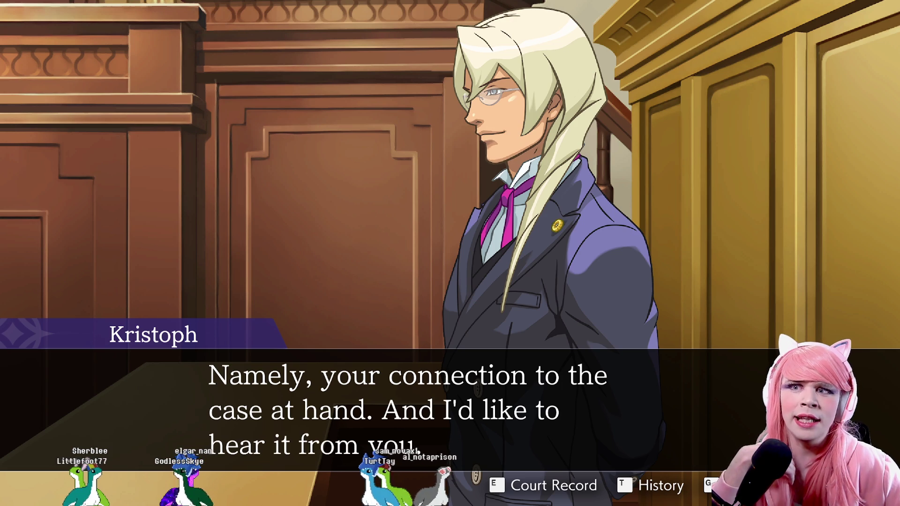
key(Return)
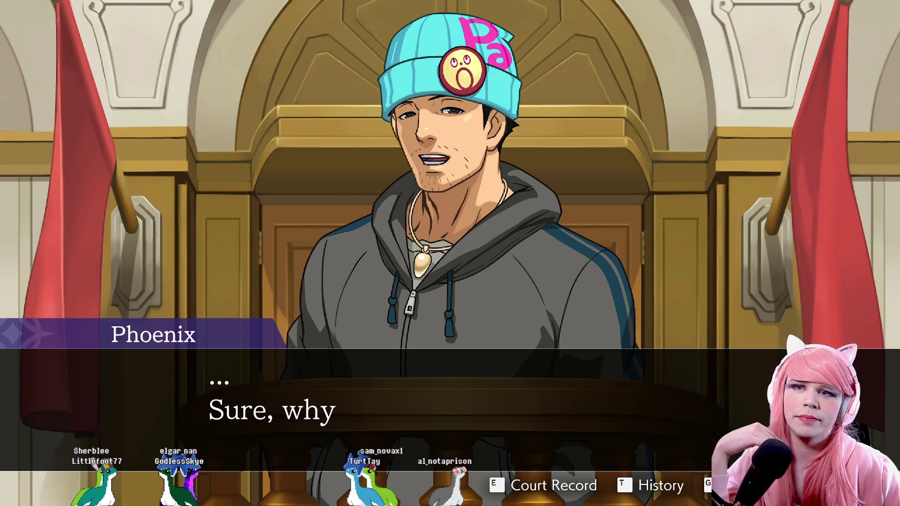
key(Return)
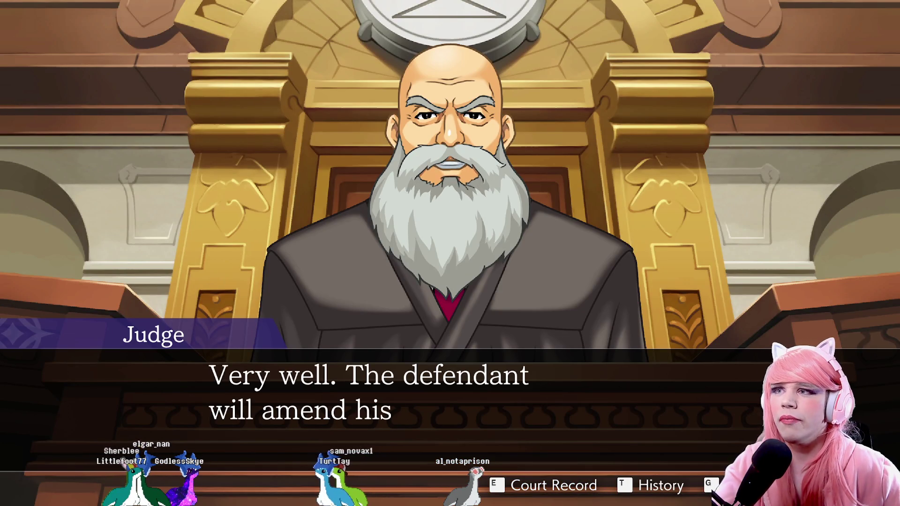
key(Return)
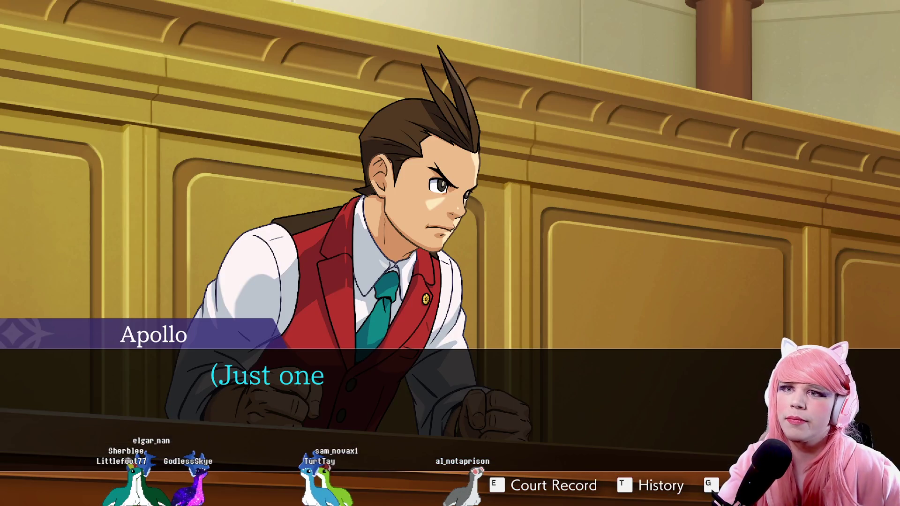
key(Return)
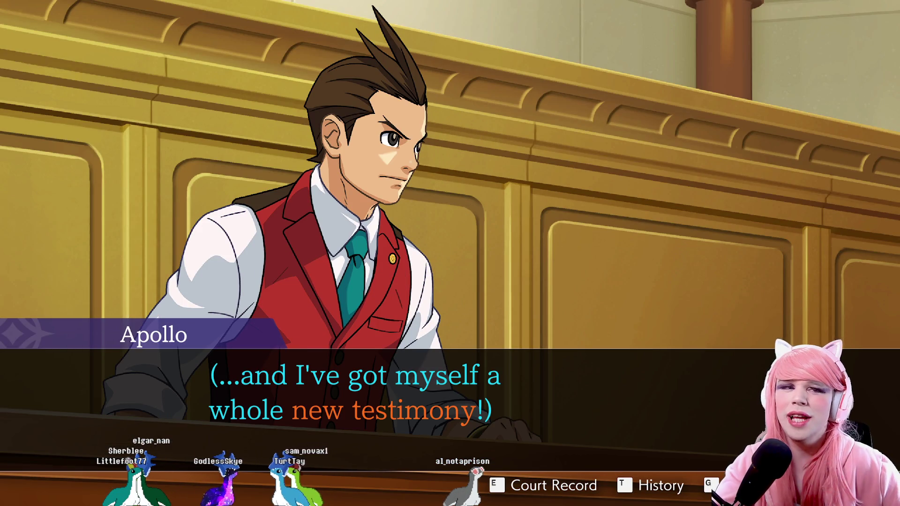
key(Return)
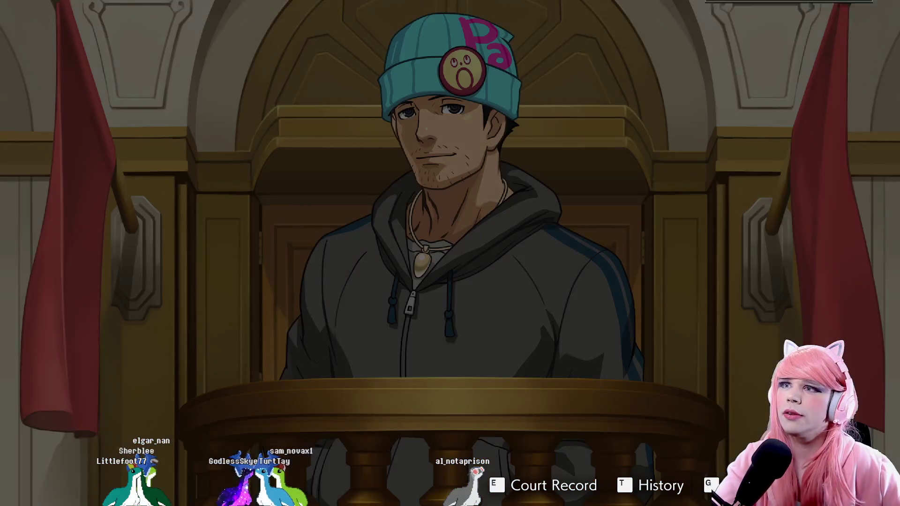
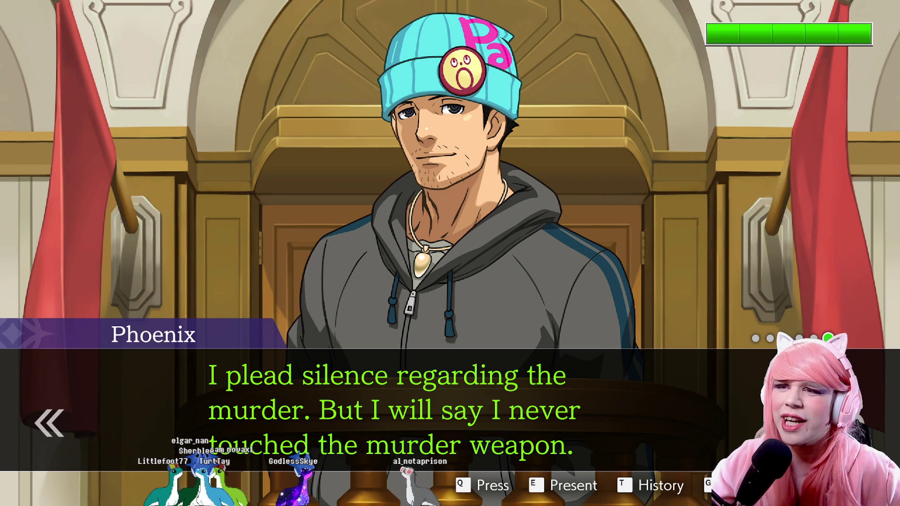
Press Phoenix on his final statement and follow his exchange with Apollo and Kristoph.
key(q)
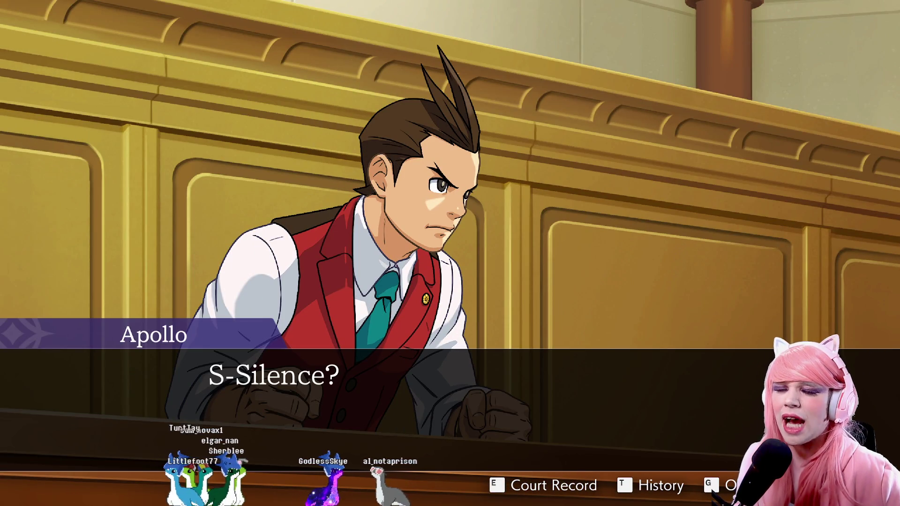
key(Return)
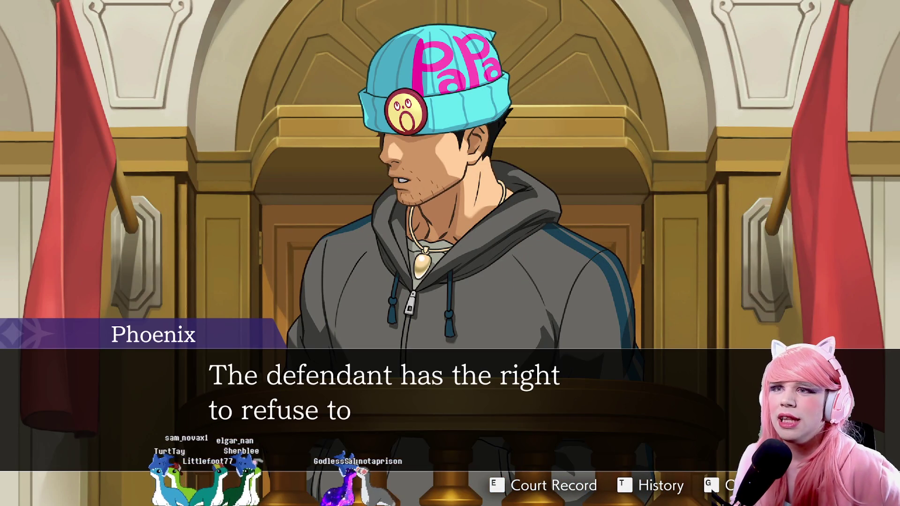
key(Return)
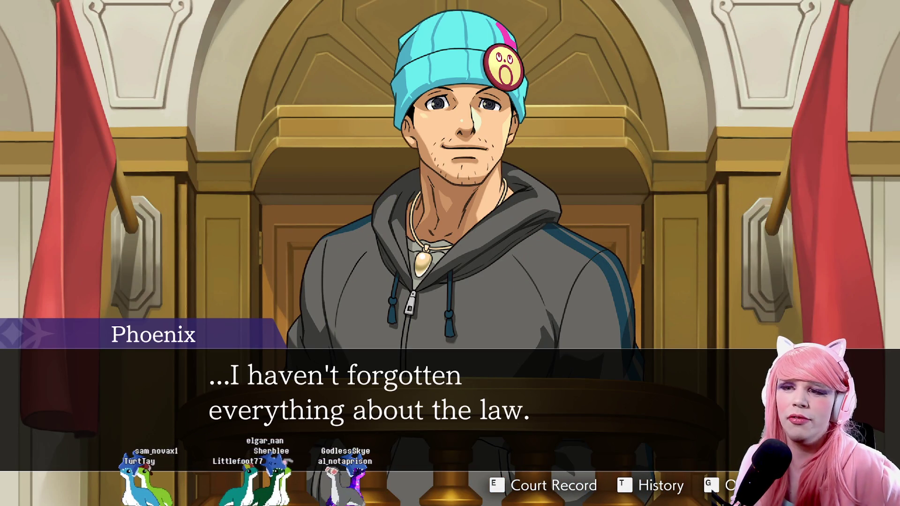
key(Return)
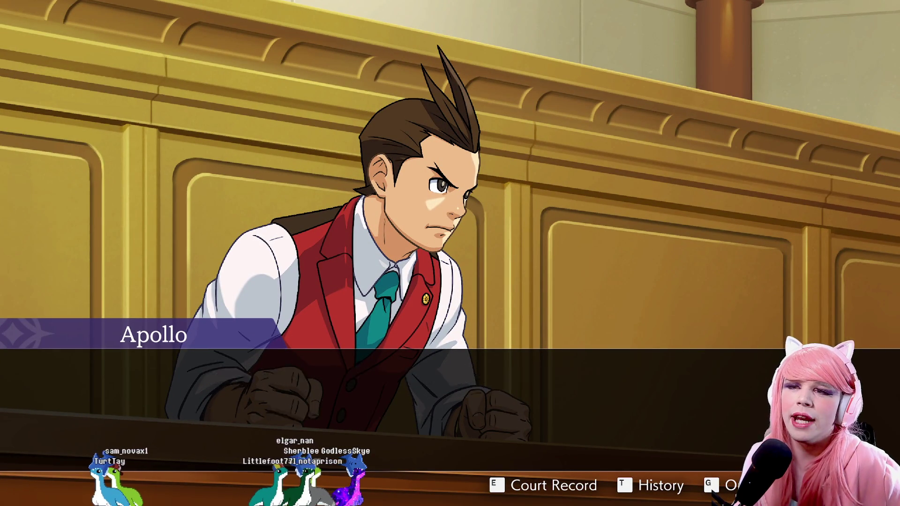
key(Return)
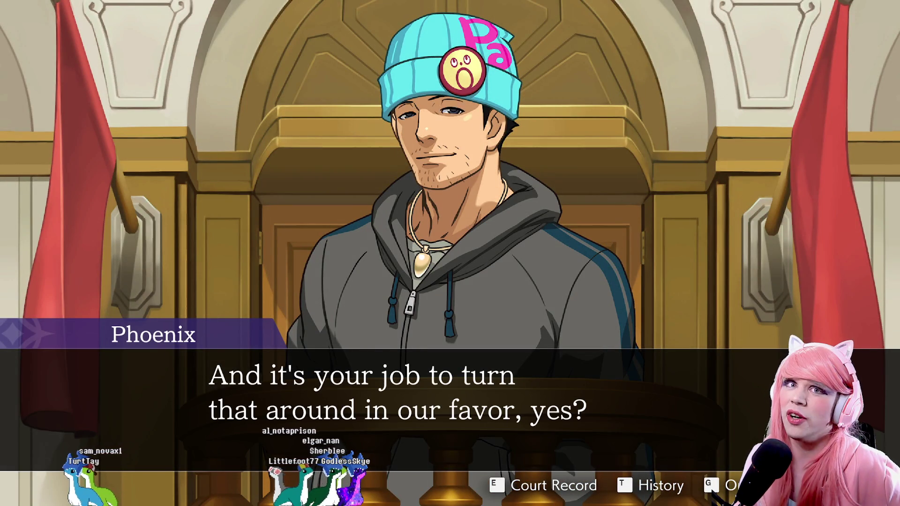
key(Return)
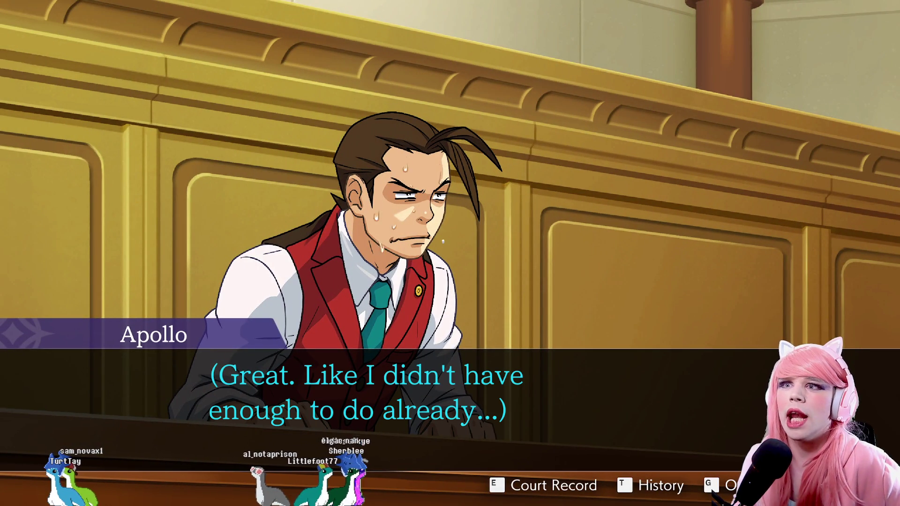
key(Return)
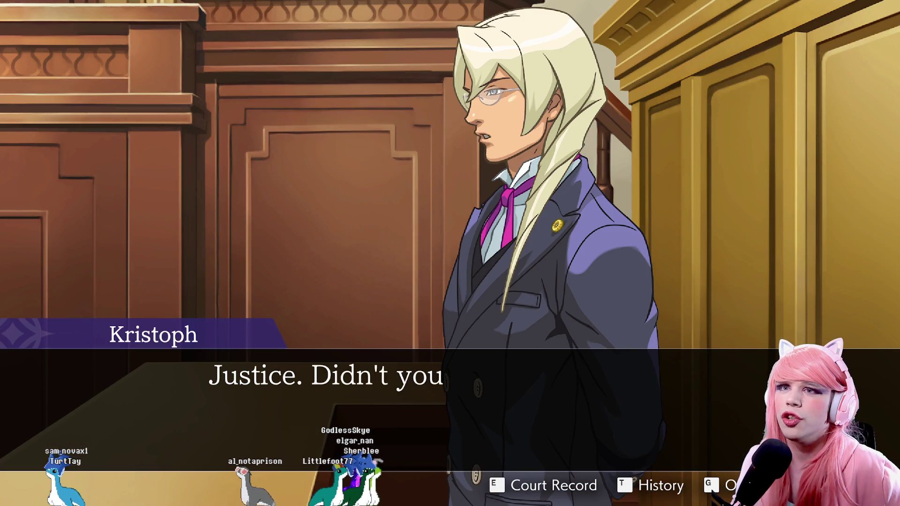
key(Return)
key(Return)
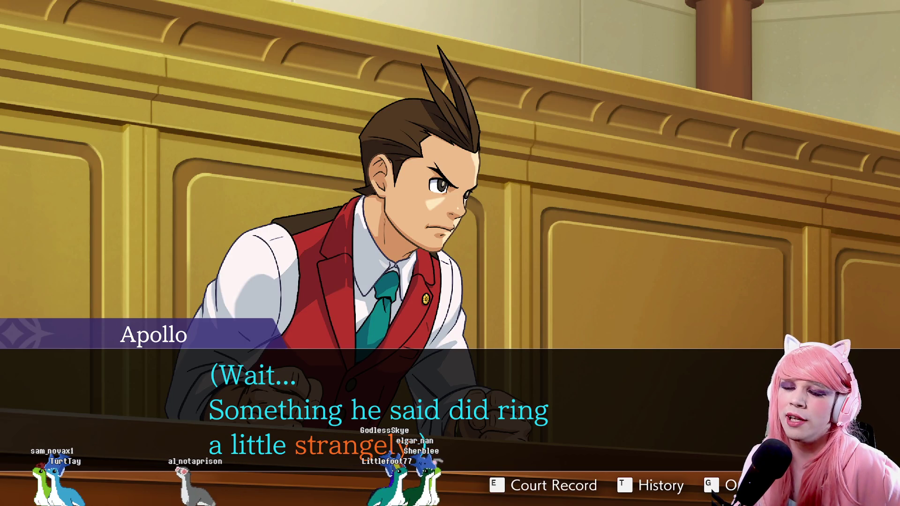
key(Return)
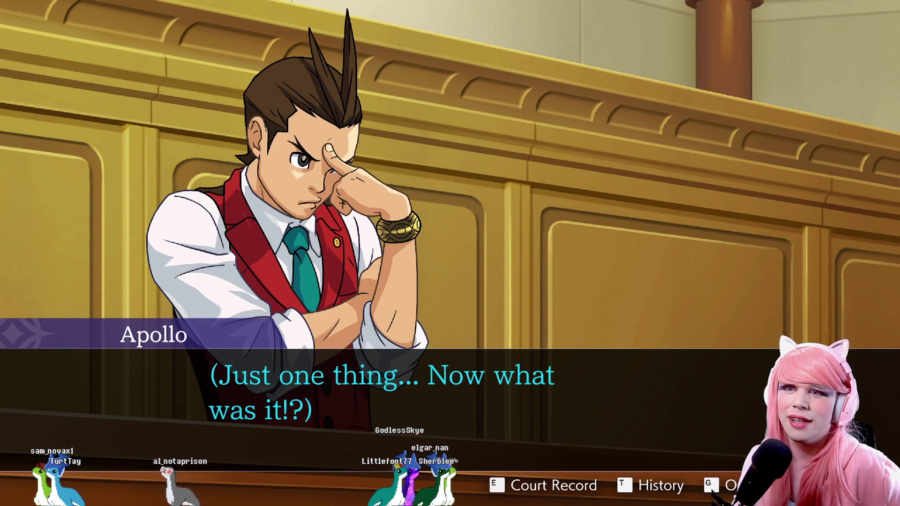
Hear Kristoph's advice, then resume the testimony up to Phoenix's murder-weapon claim.
key(Return)
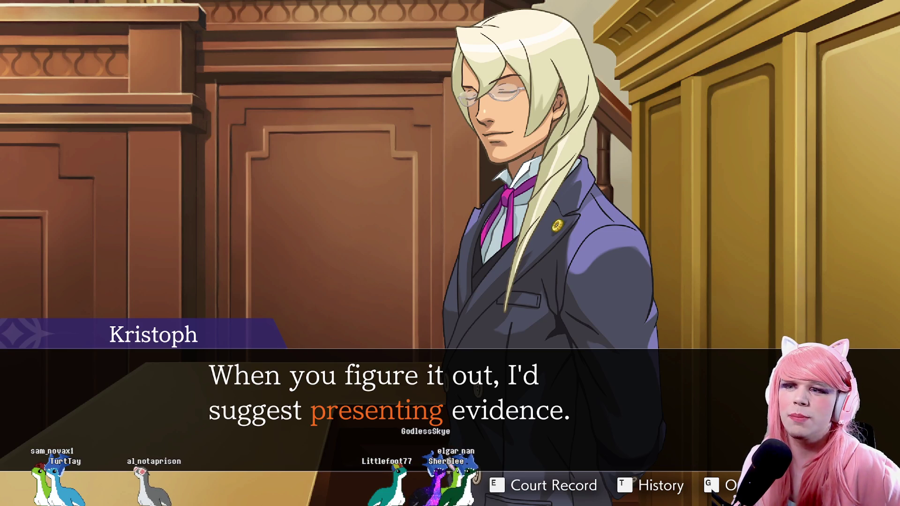
key(Return)
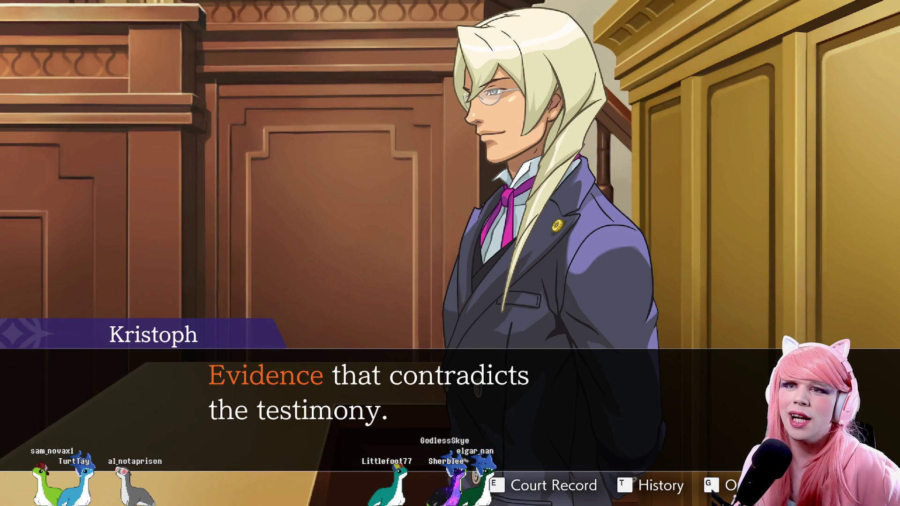
key(Return)
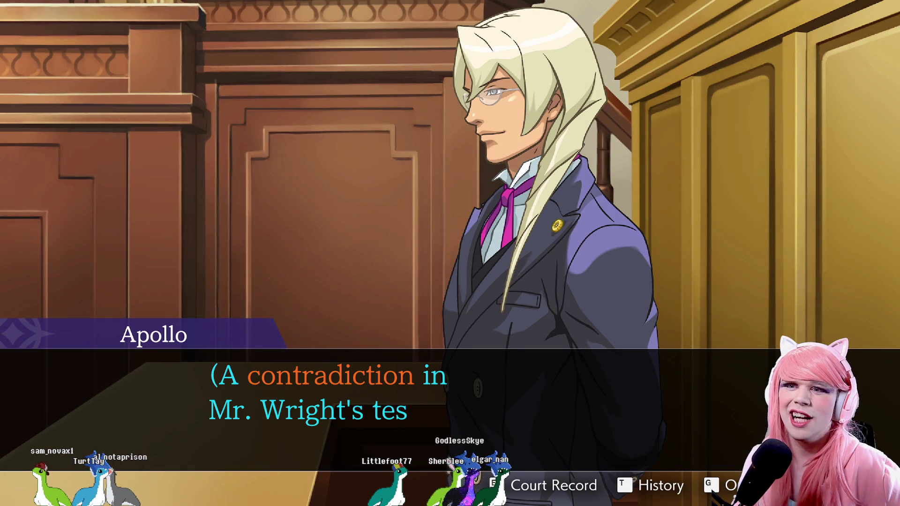
key(Return)
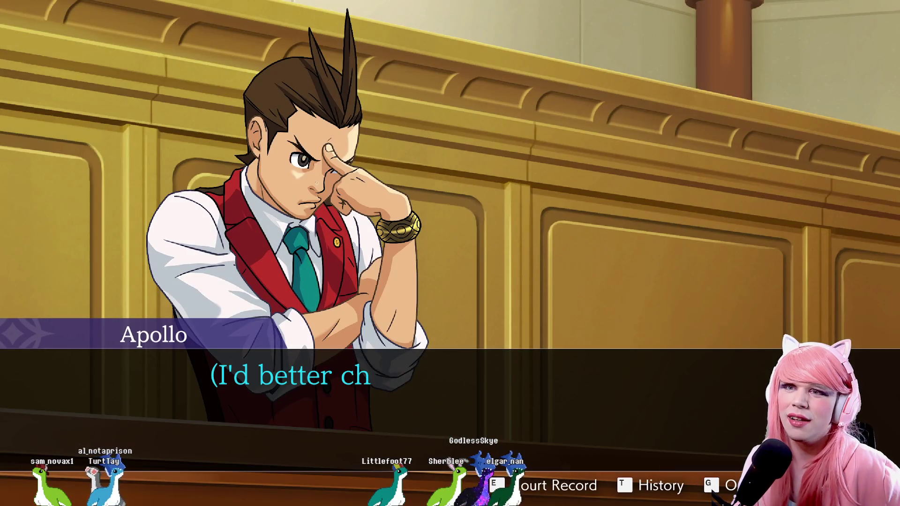
key(Return)
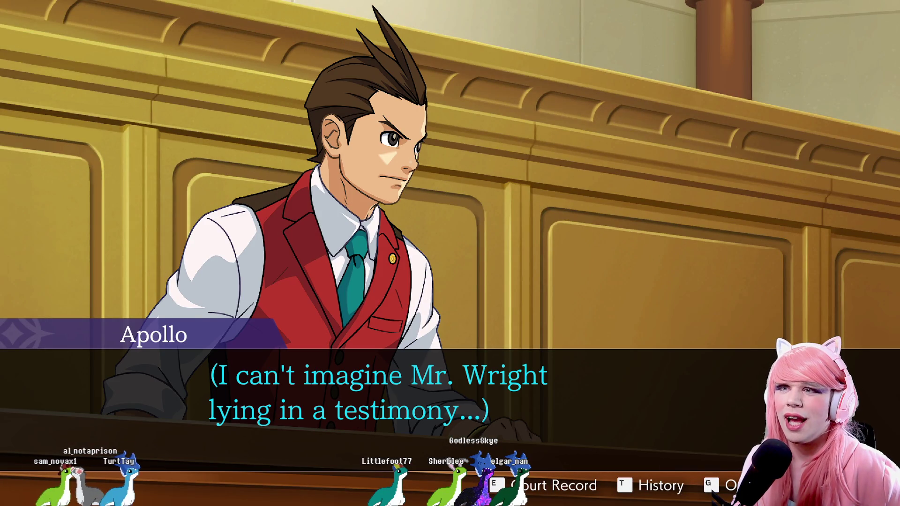
key(Return)
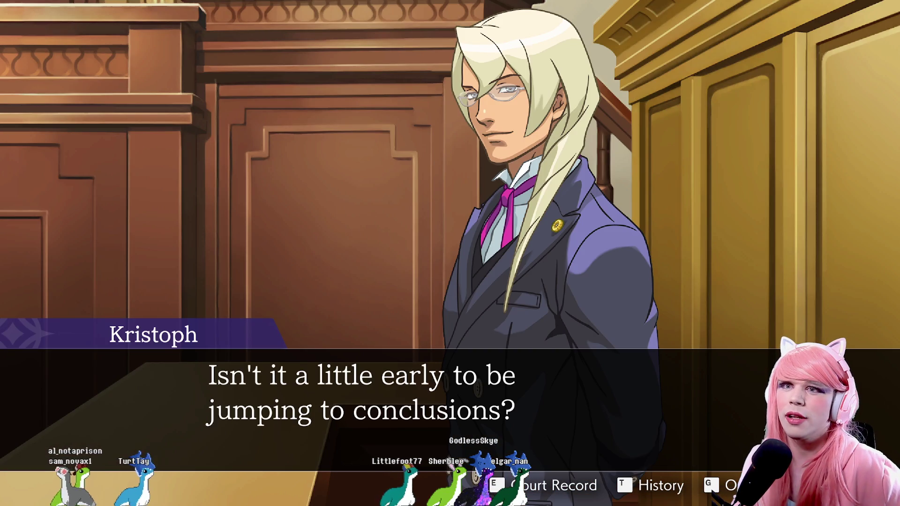
key(Return)
key(Return)
key(Return)
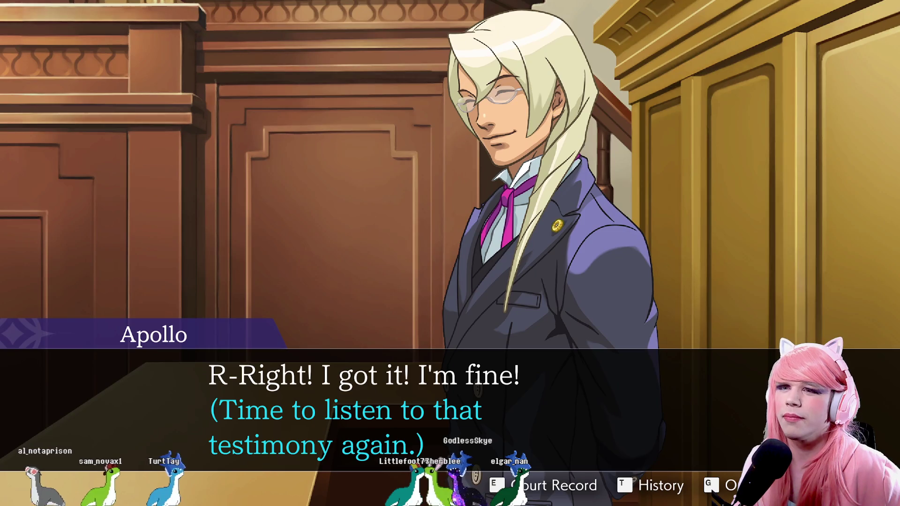
key(Return)
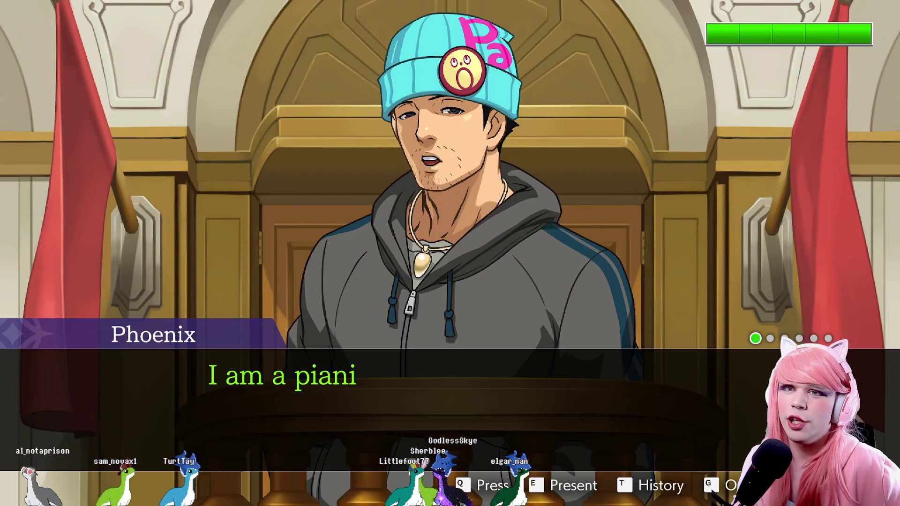
key(Return)
key(Return)
key(Return)
key(Return)
key(Return)
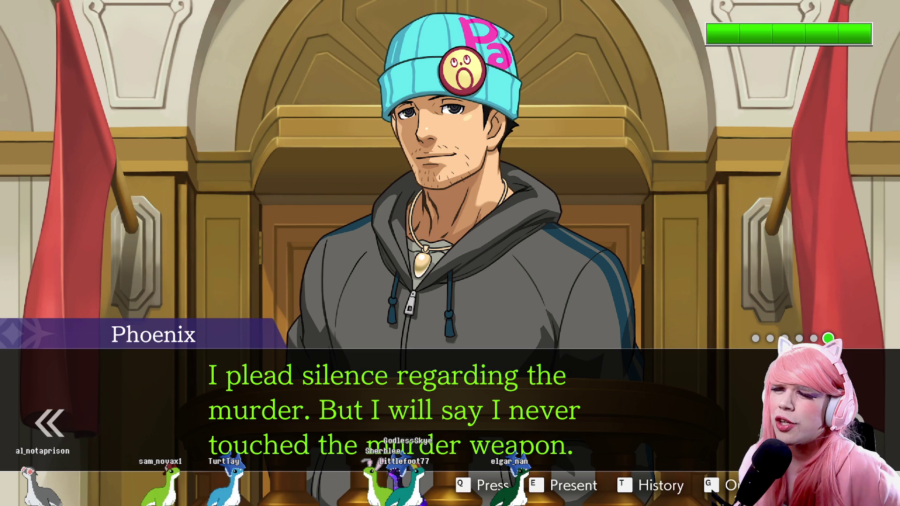
Examine the Deadly Bottle in 3D, then present it against Phoenix's never-touched-the-weapon claim.
key(e)
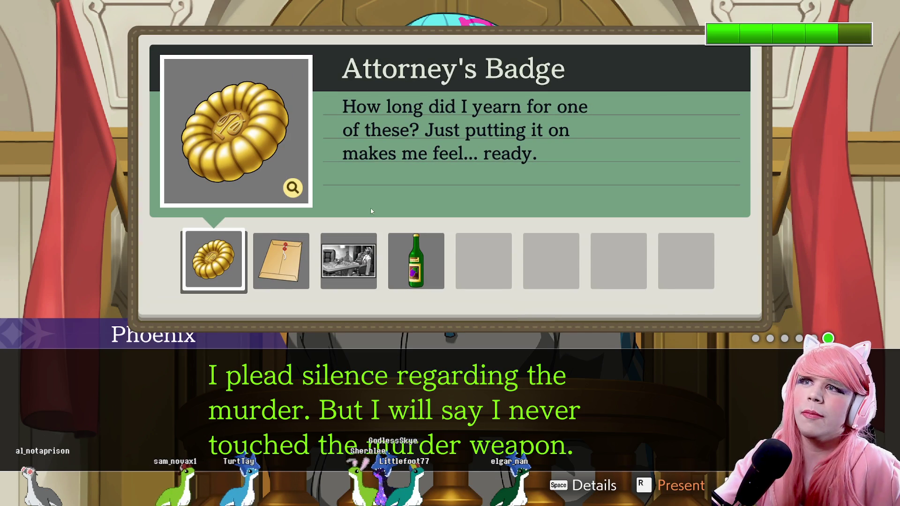
click(389, 253)
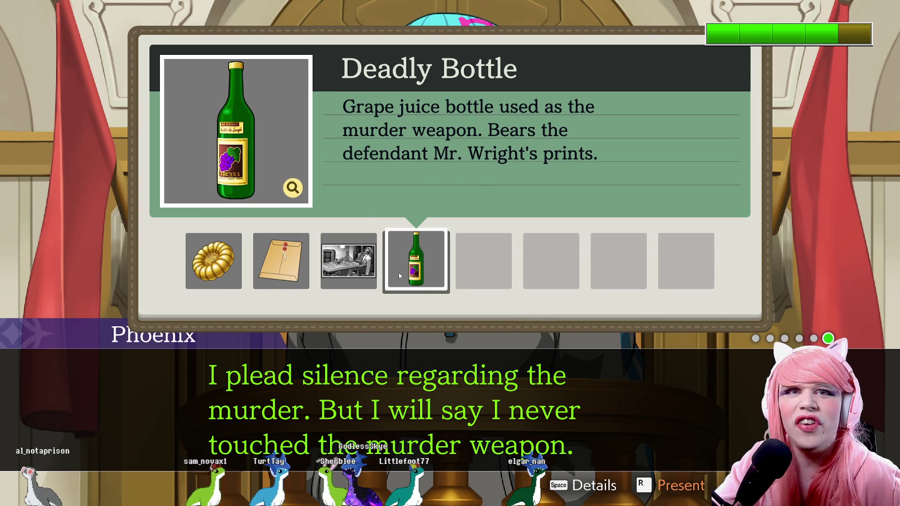
click(417, 260)
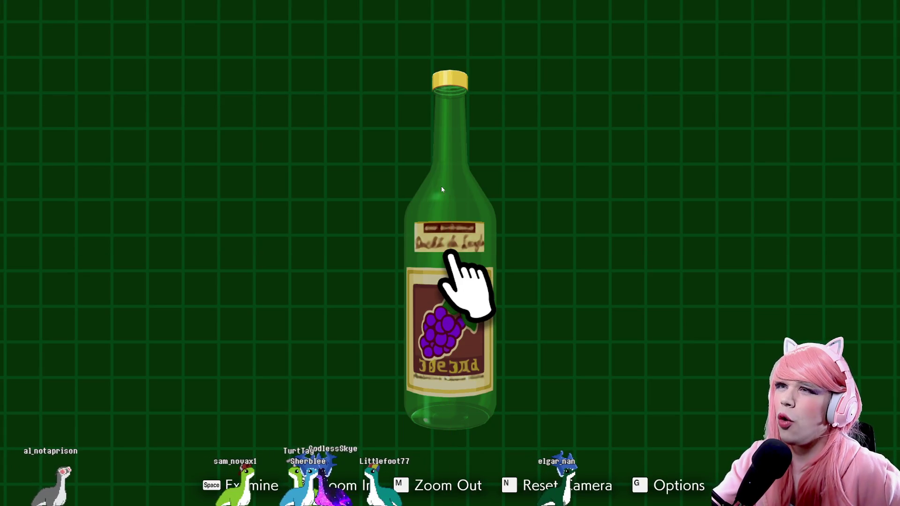
mouse_move(536, 276)
mouse_down()
mouse_move(420, 182)
mouse_move(316, 181)
mouse_move(457, 241)
mouse_move(484, 347)
mouse_move(389, 336)
mouse_move(547, 324)
mouse_up()
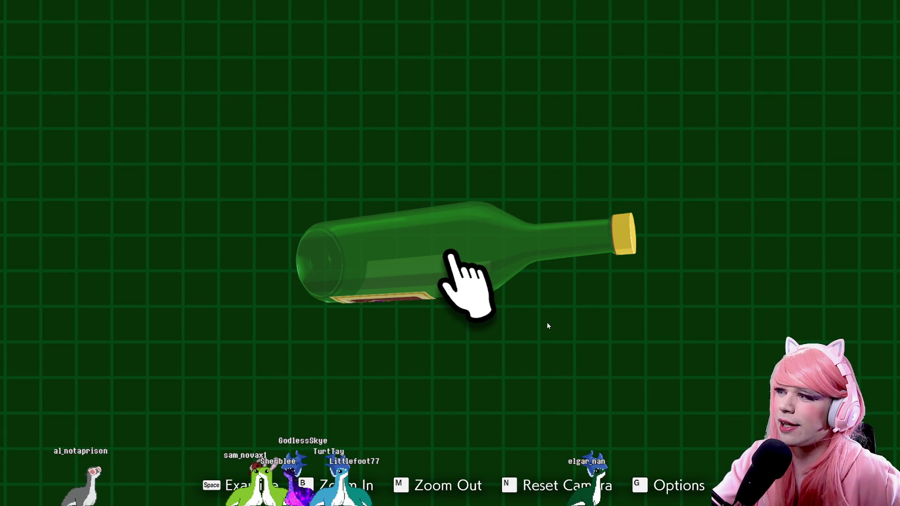
right_click(459, 282)
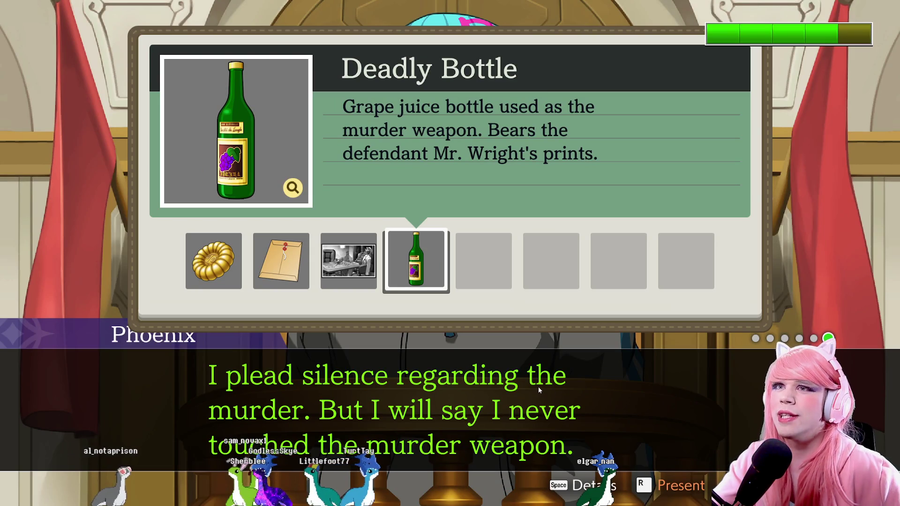
key(r)
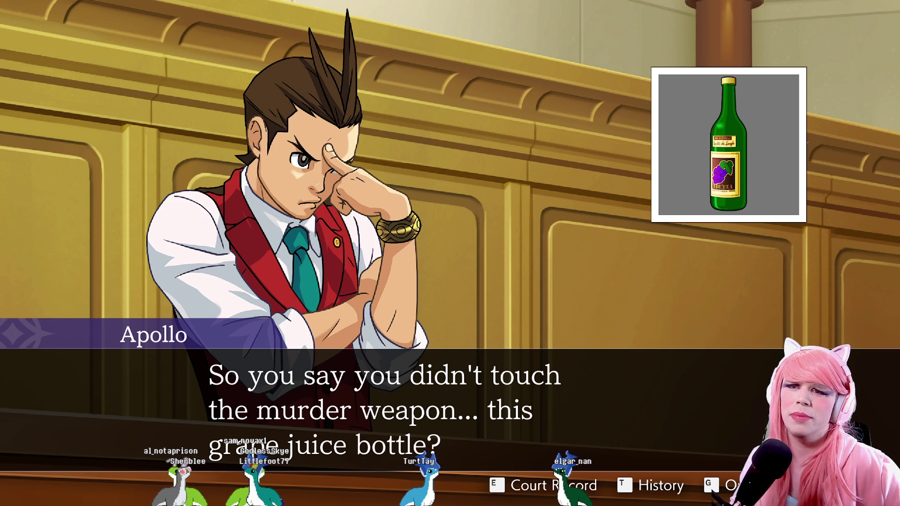
Follow Apollo's argument until Payne presents the wine bottle and claims Phoenix's fingerprints.
key(Return)
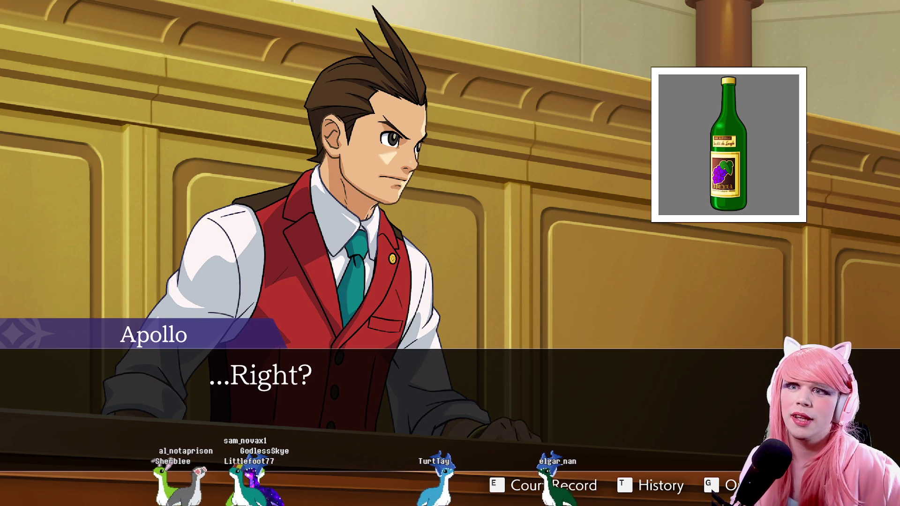
key(Return)
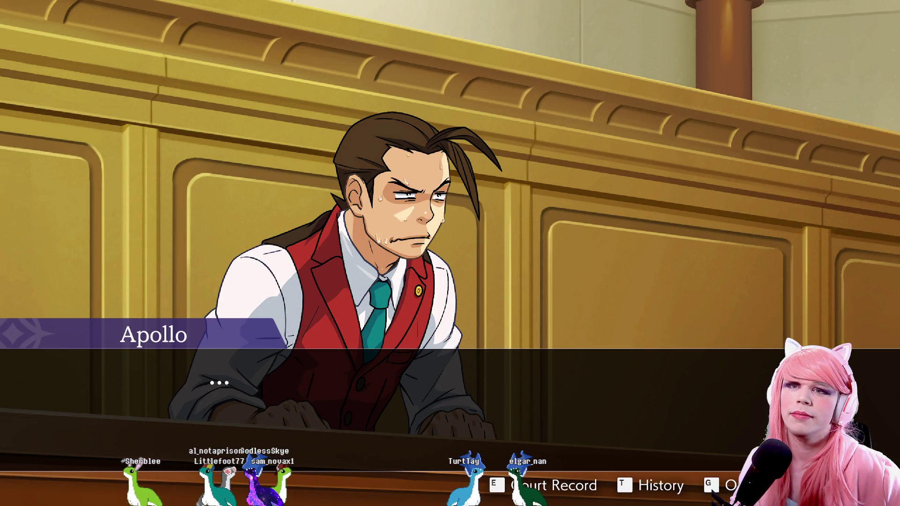
key(Return)
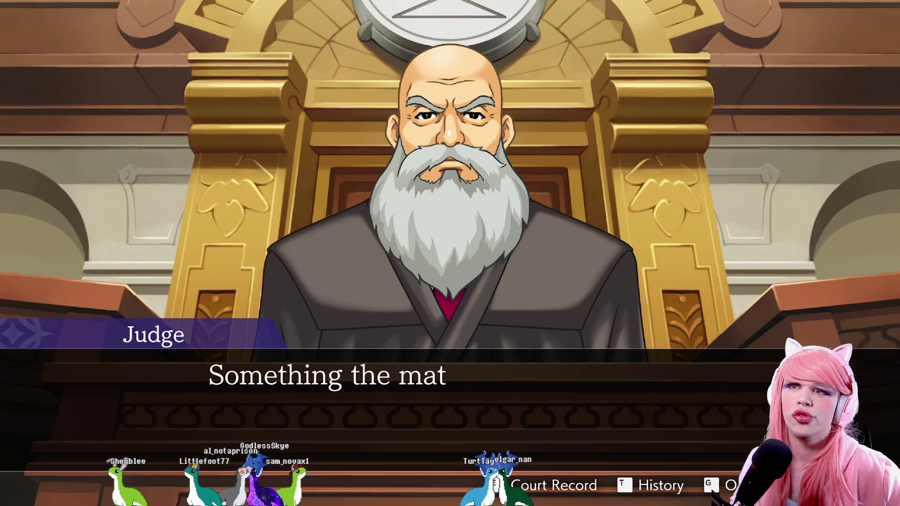
key(Return)
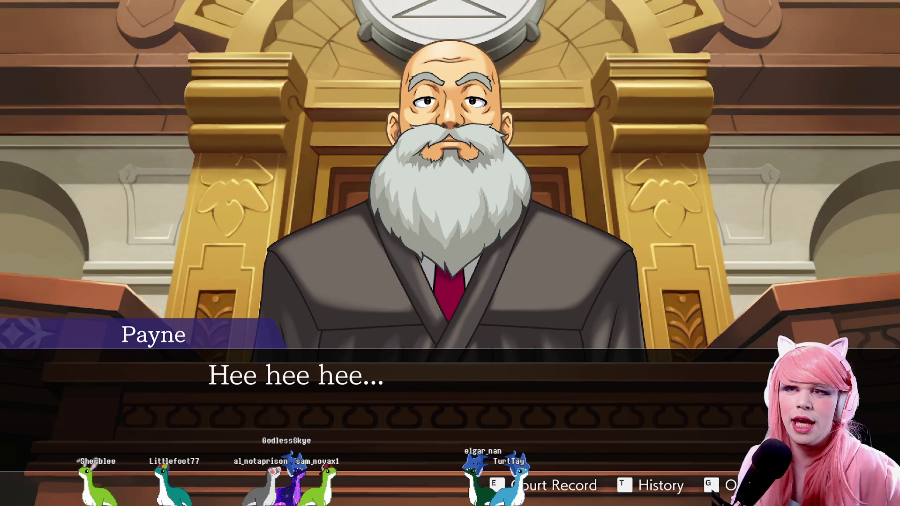
key(Return)
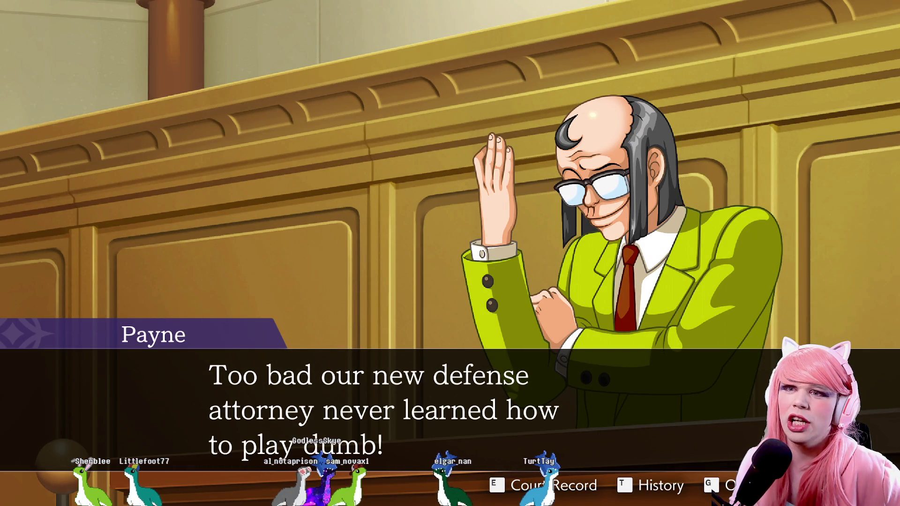
key(Return)
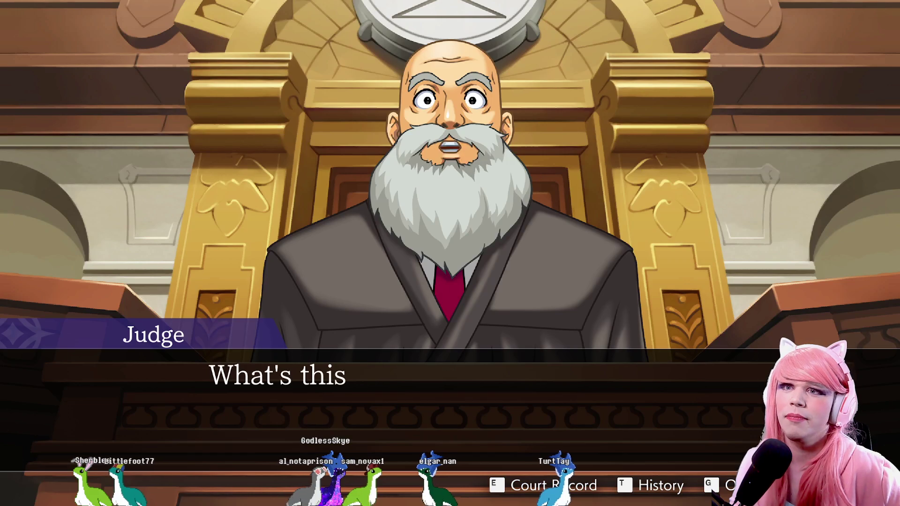
key(Return)
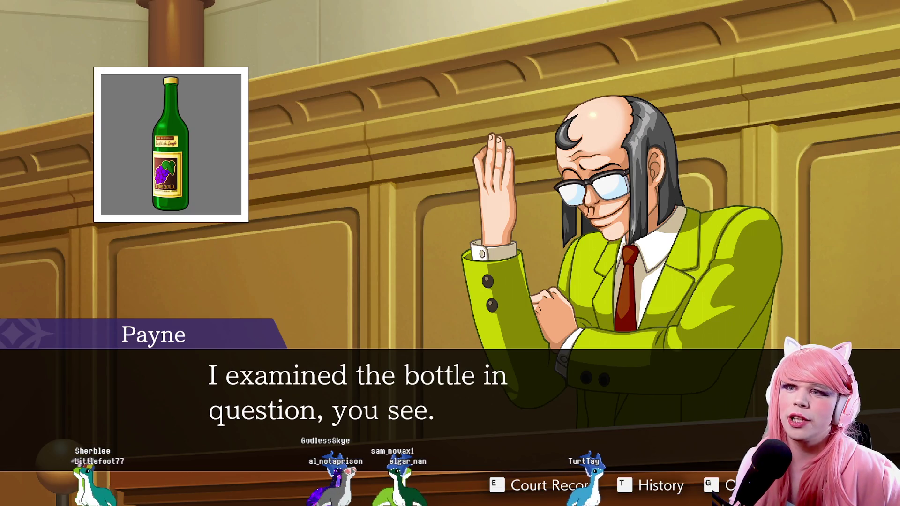
key(Return)
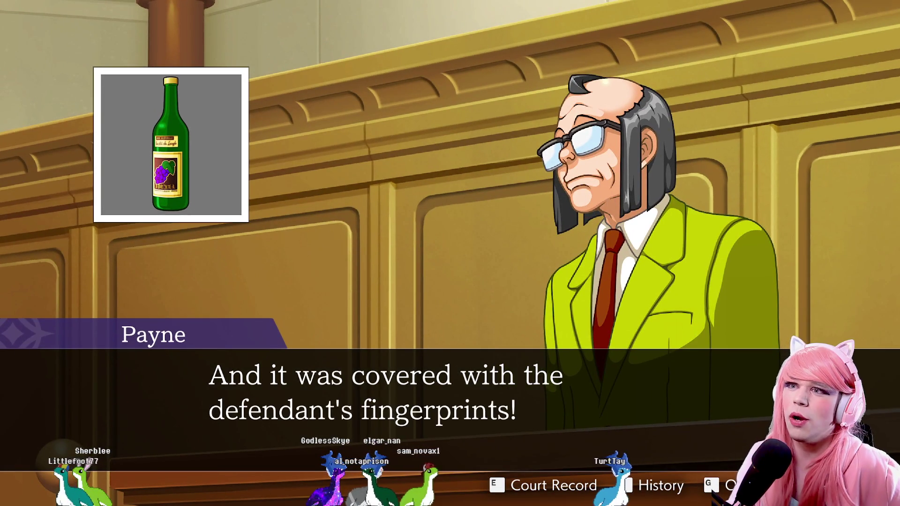
key(Return)
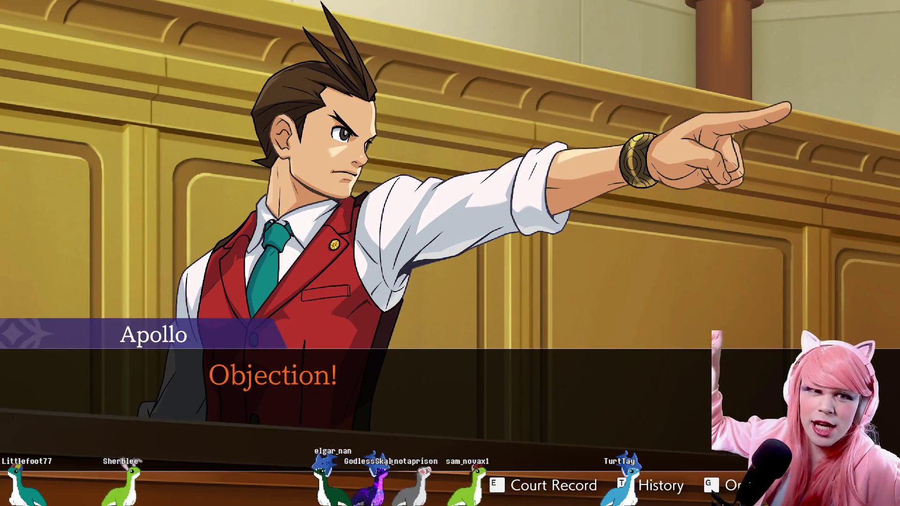
Continue past the objection until Payne reveals the fingerprints were upside-down.
key(Return)
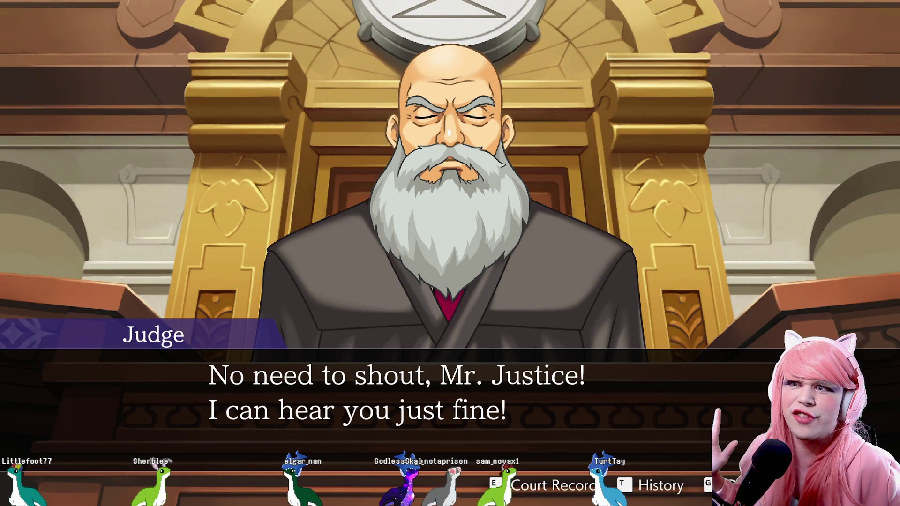
key(Return)
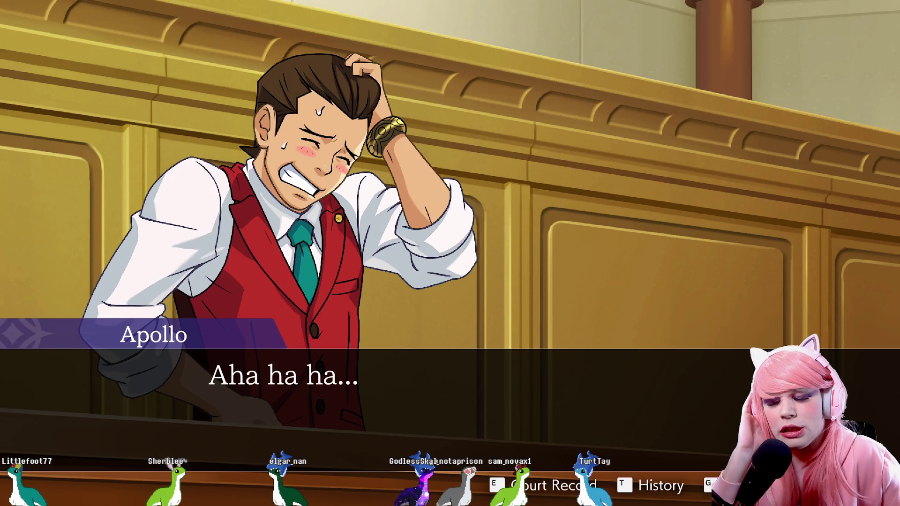
key(Return)
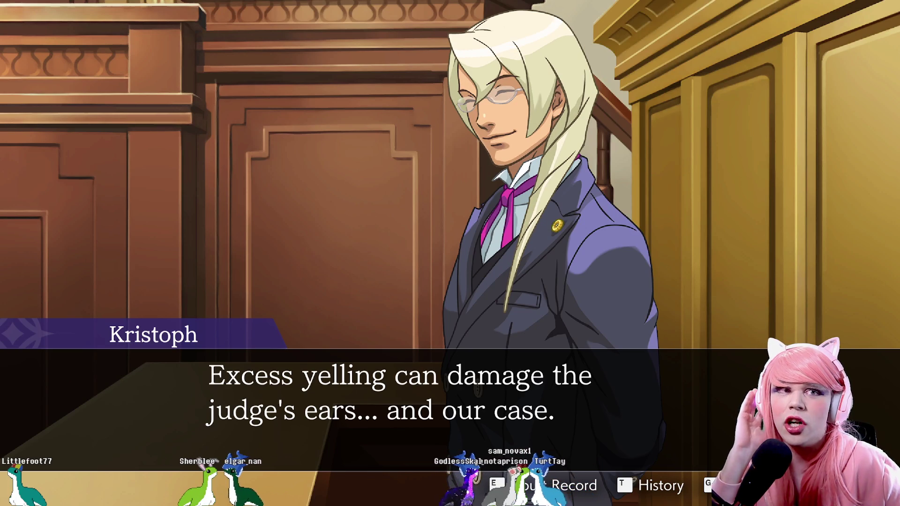
key(Return)
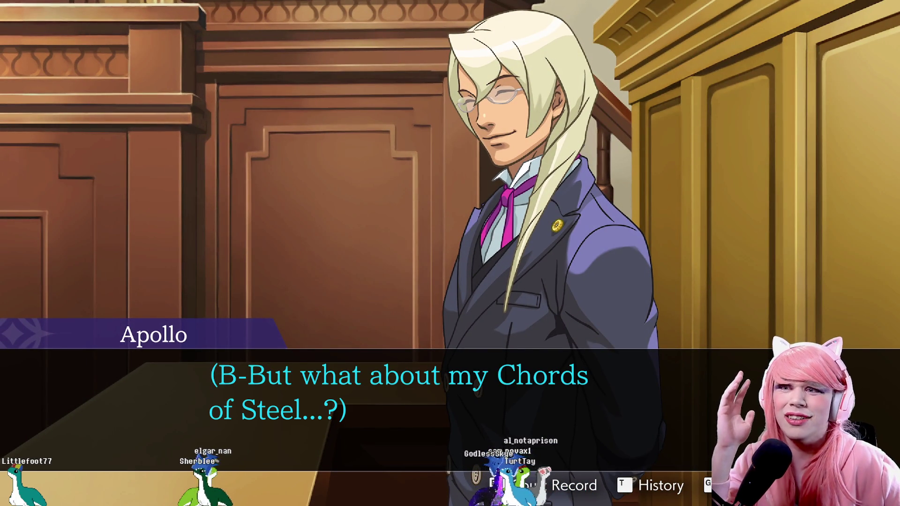
key(Return)
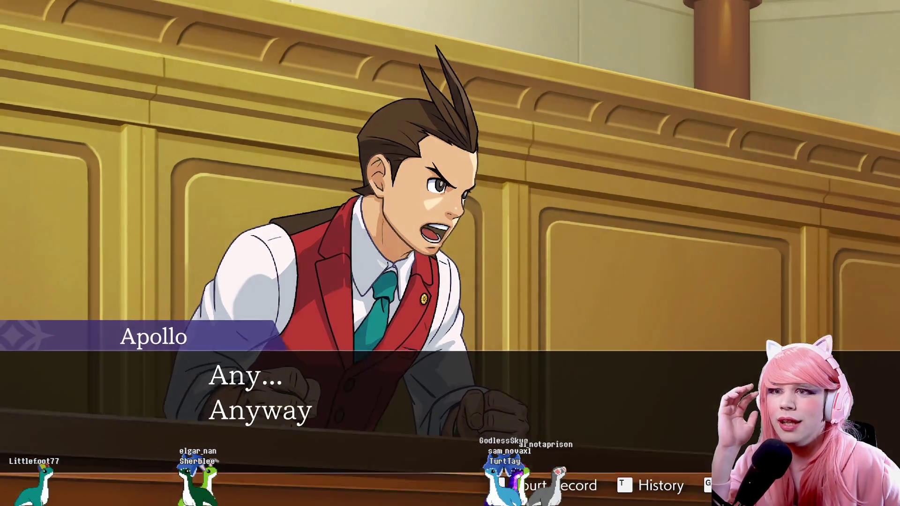
key(Return)
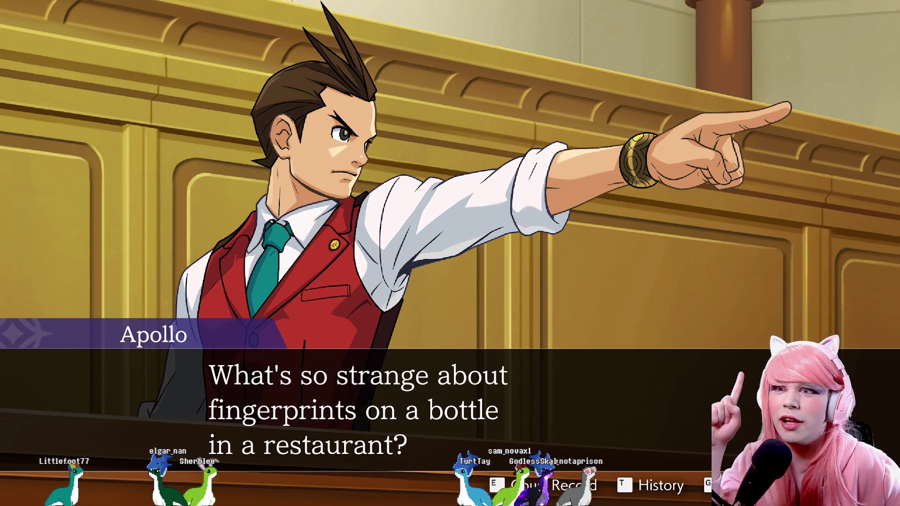
key(Return)
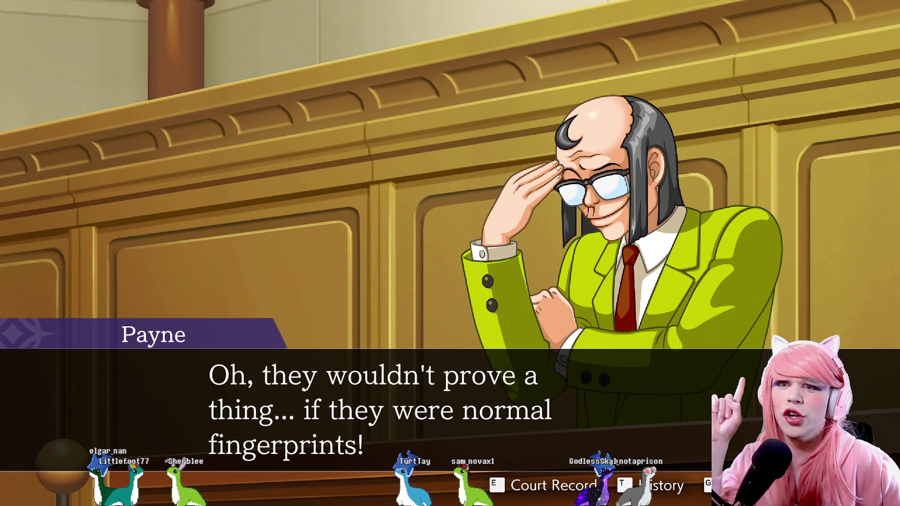
key(Return)
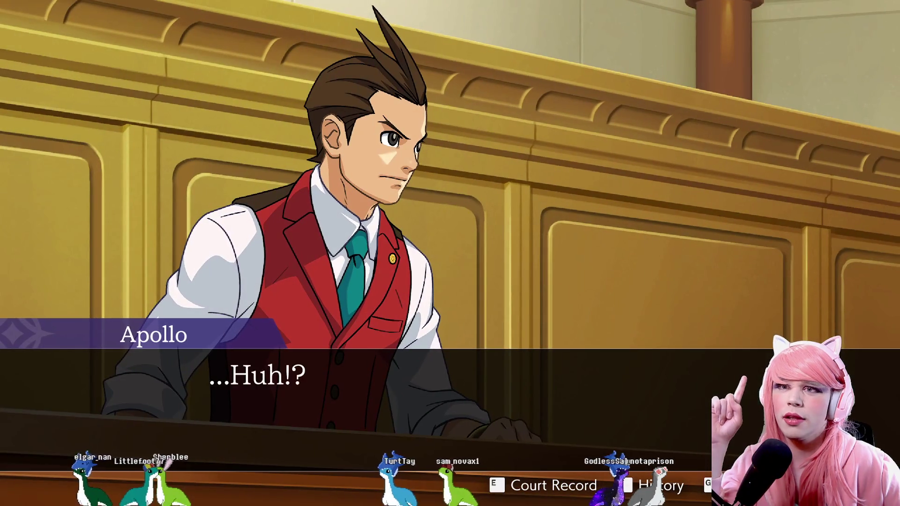
key(Return)
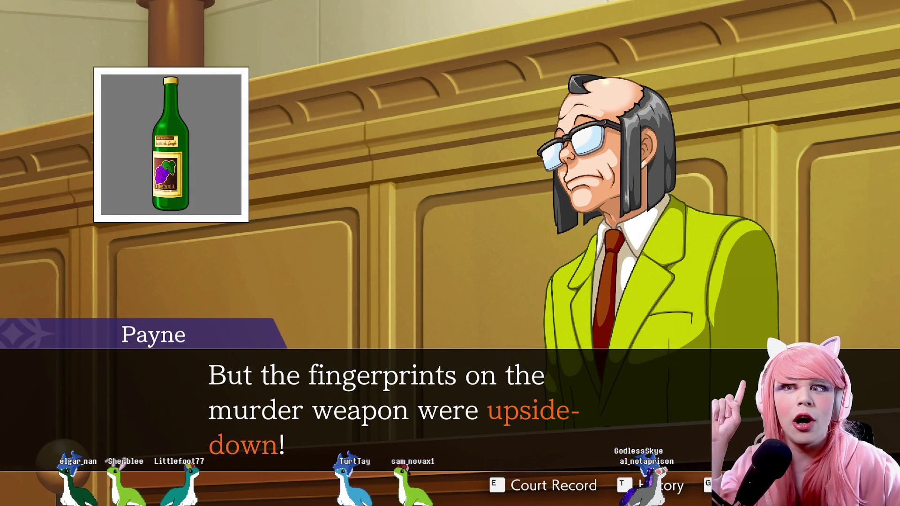
key(Return)
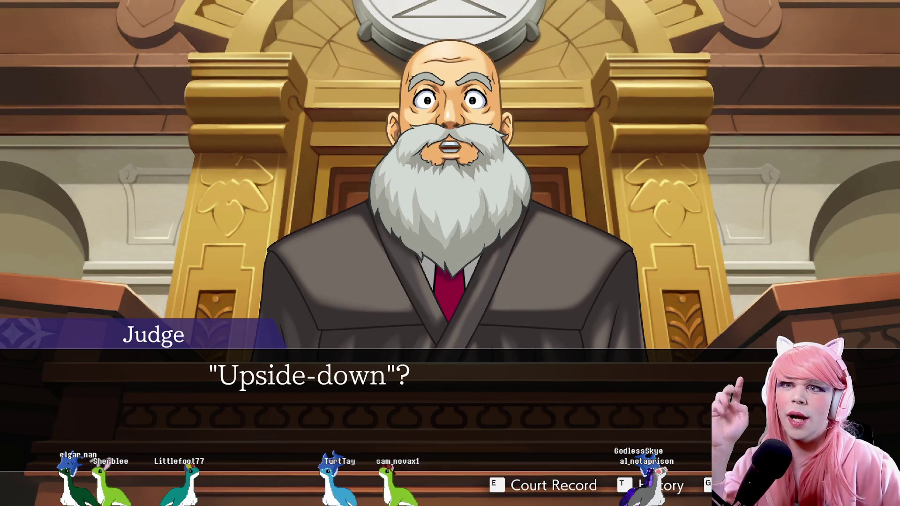
Hear Payne explain the inverted grip, Apollo panic and Kristoph reassure him, until Phoenix takes the stand.
key(Return)
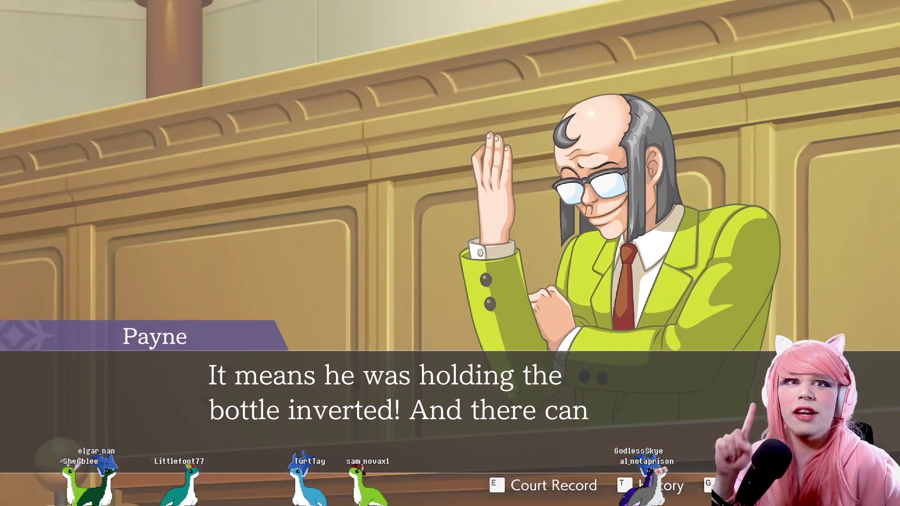
key(Return)
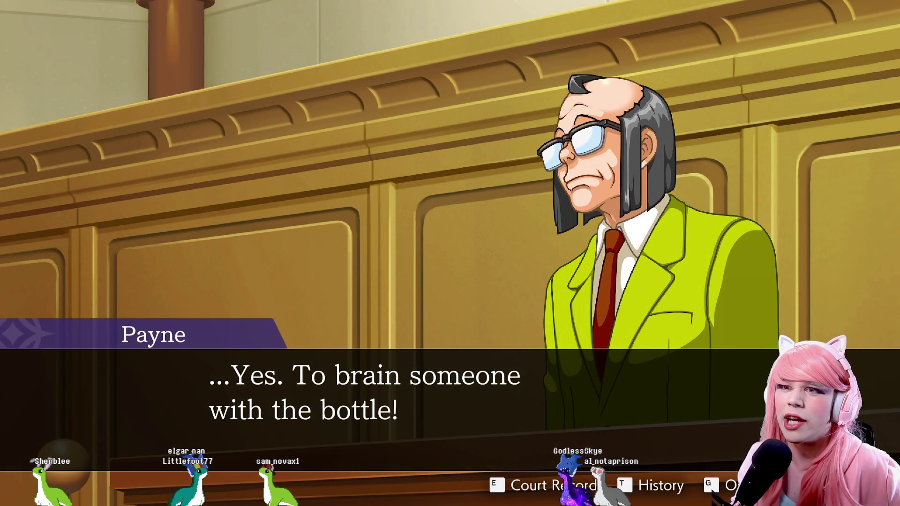
key(Return)
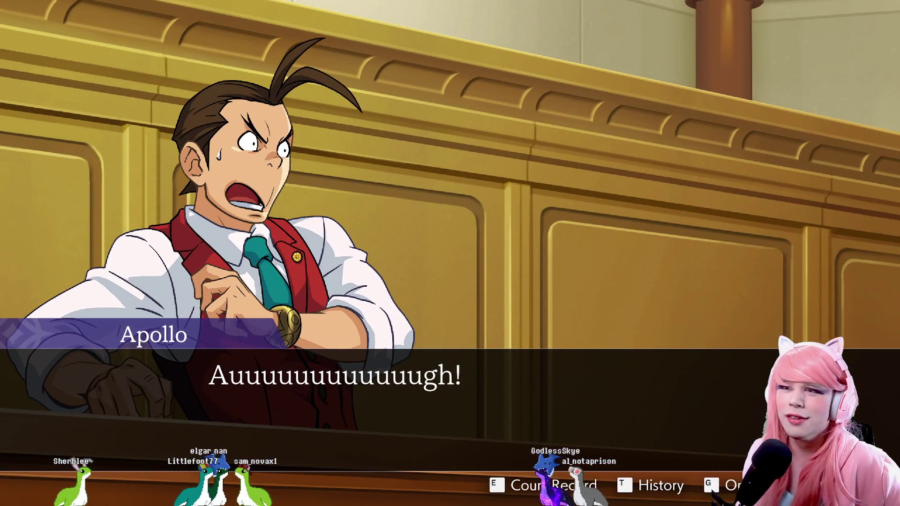
key(Return)
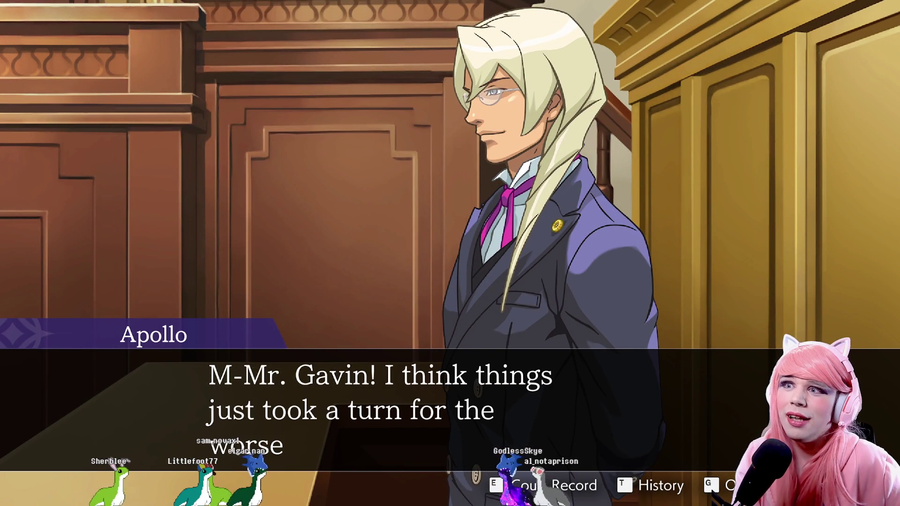
key(Return)
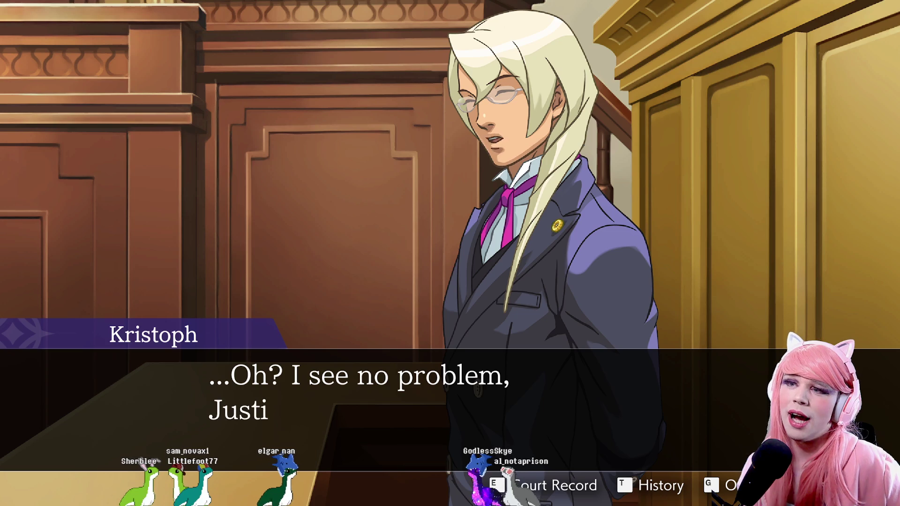
key(Return)
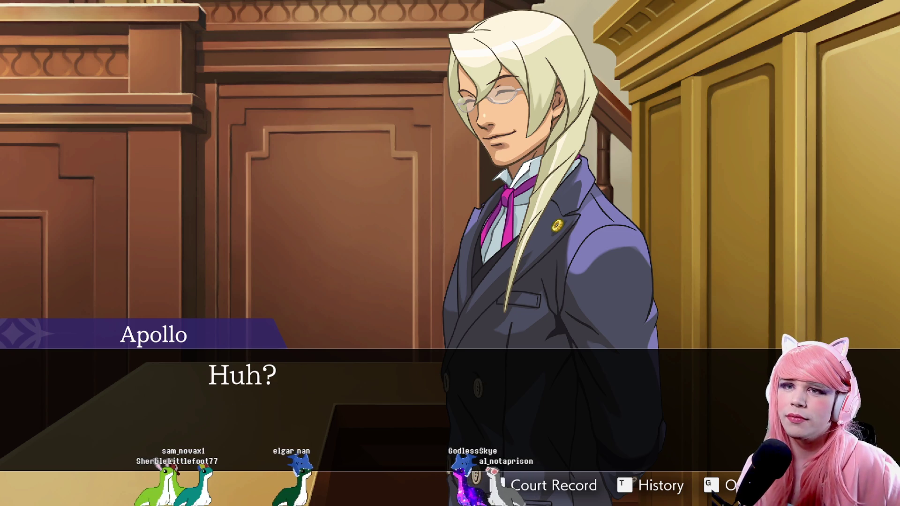
key(Return)
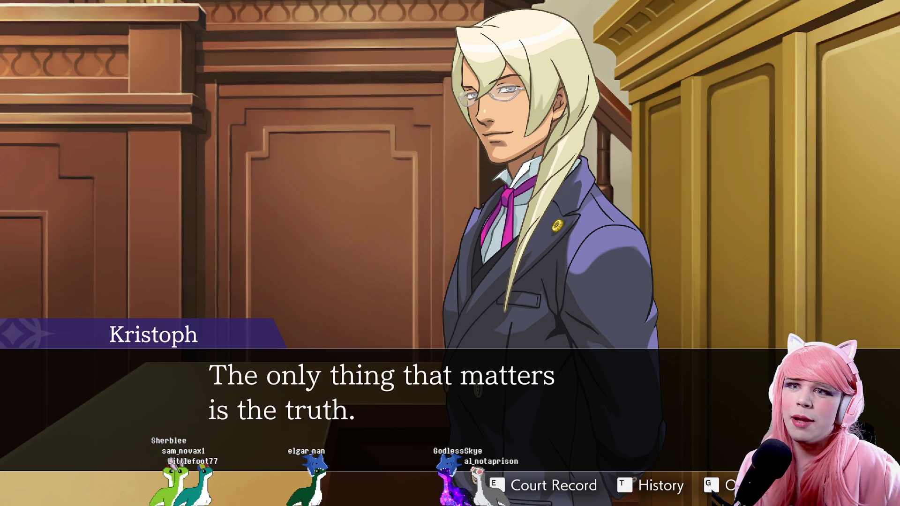
key(Return)
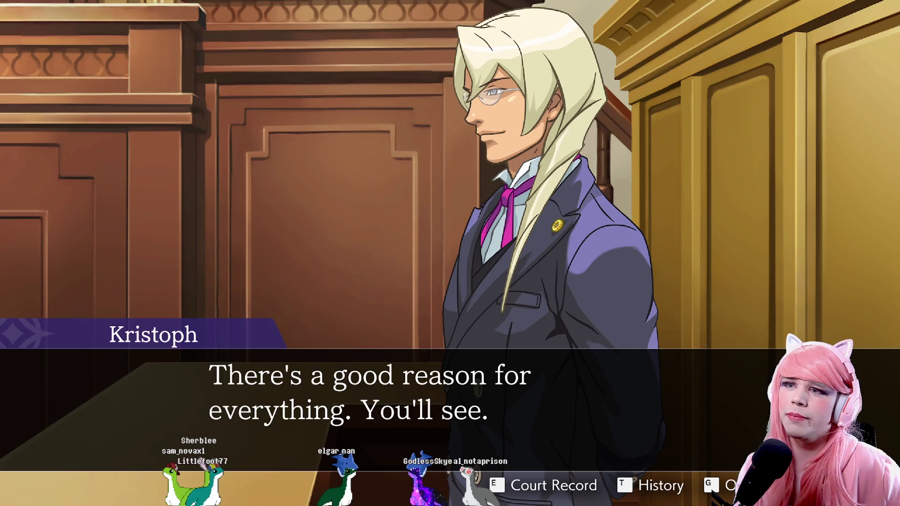
key(Return)
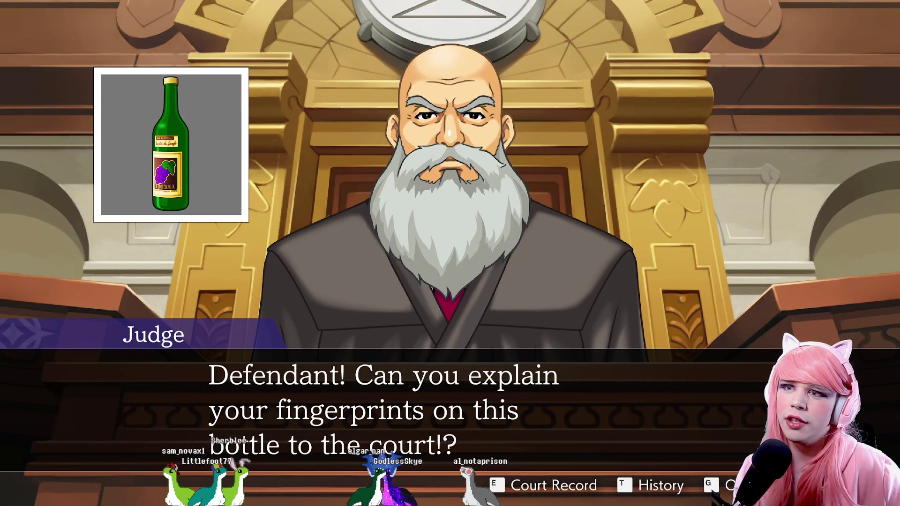
key(Return)
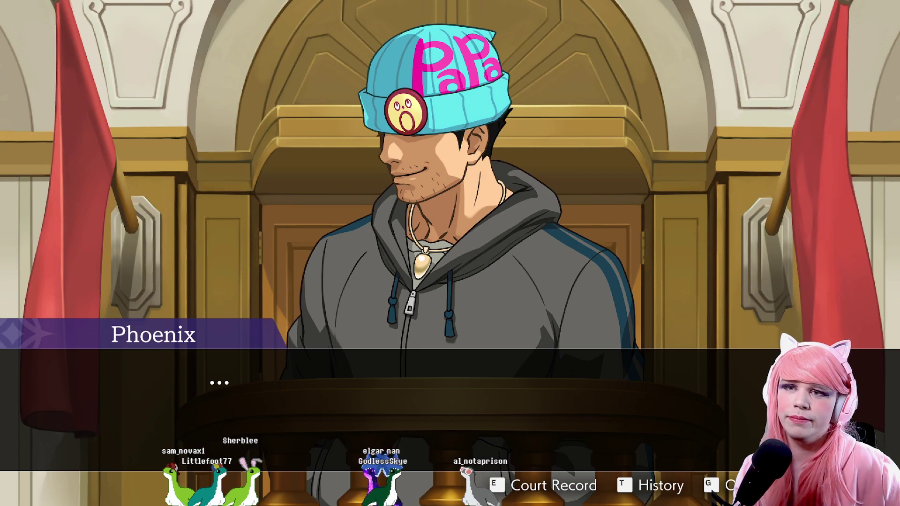
Hear Phoenix plead silence and Payne's accusation until the Judge asks Kristoph "And what might that be?".
key(Return)
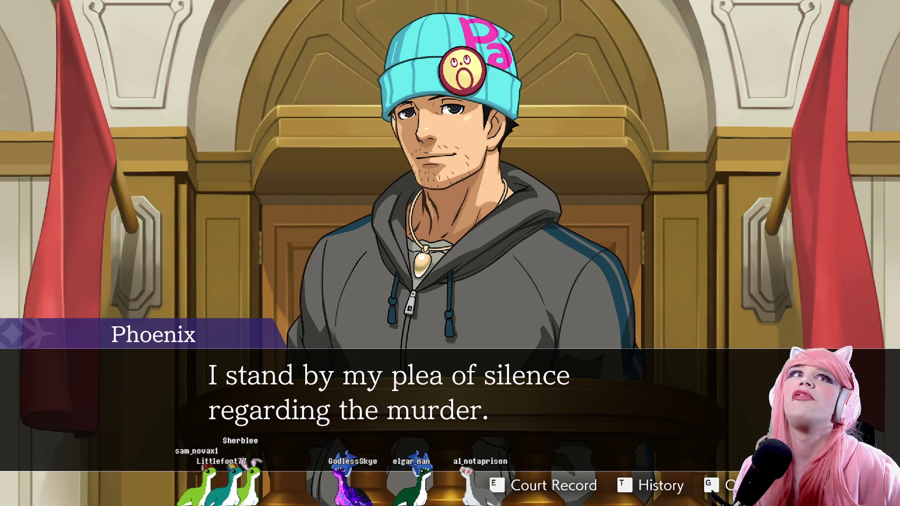
key(Return)
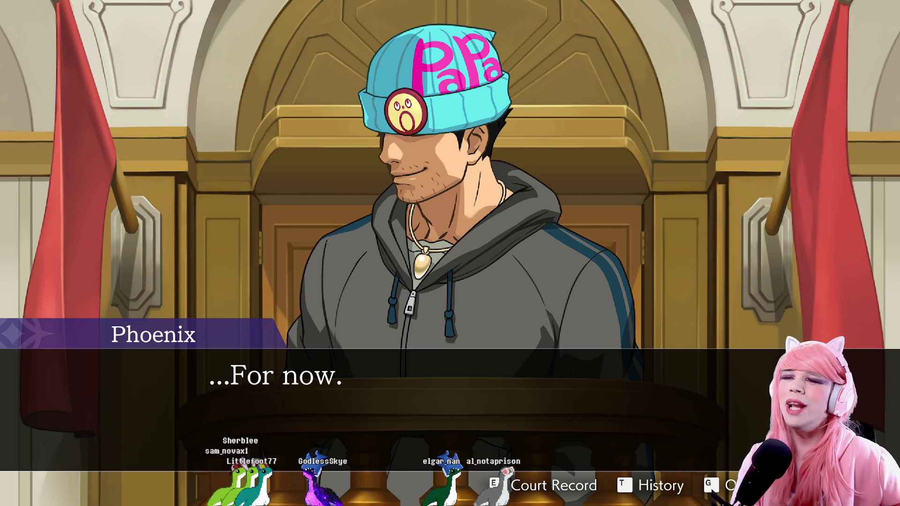
key(Return)
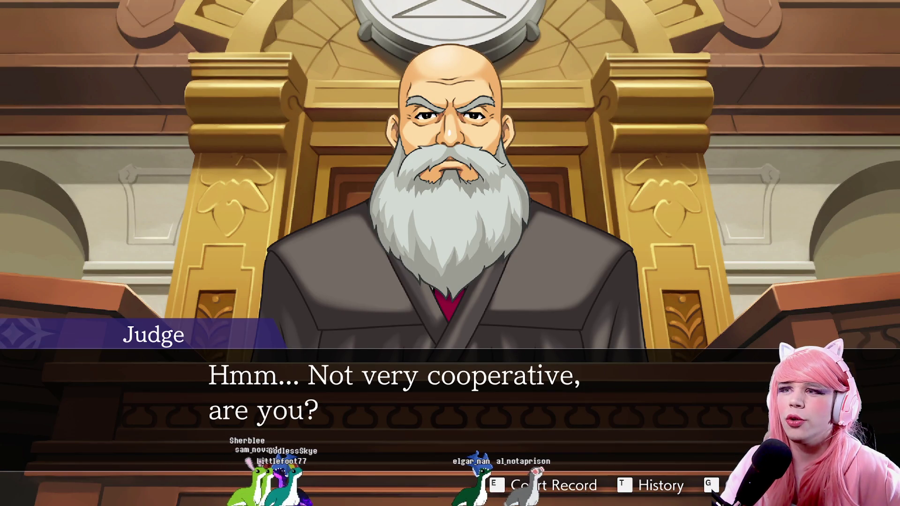
key(Return)
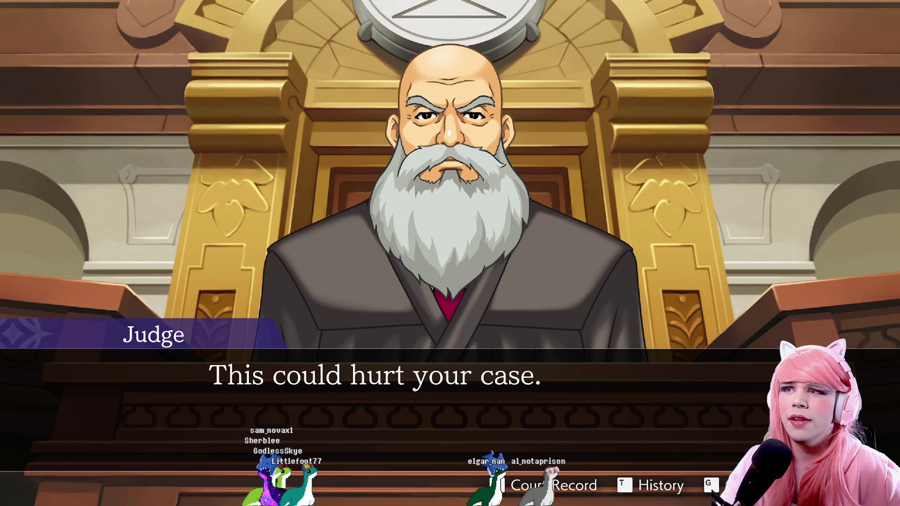
key(Return)
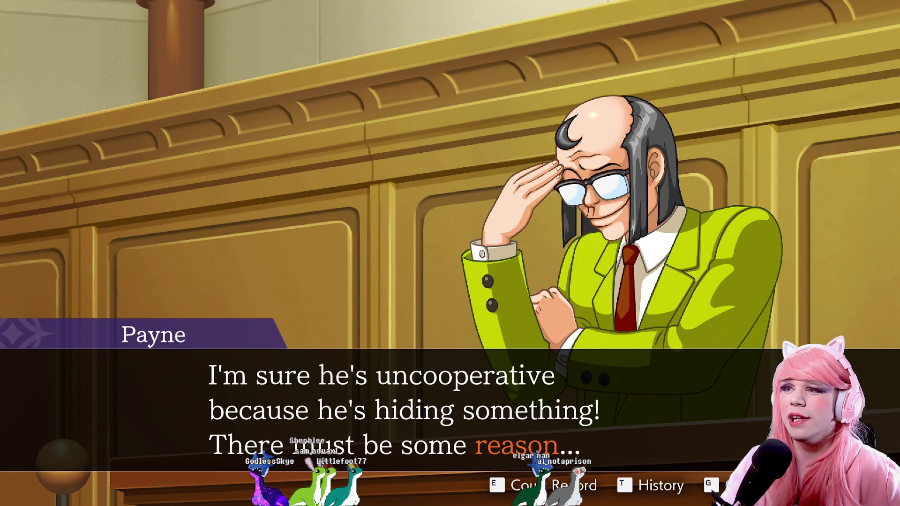
key(Return)
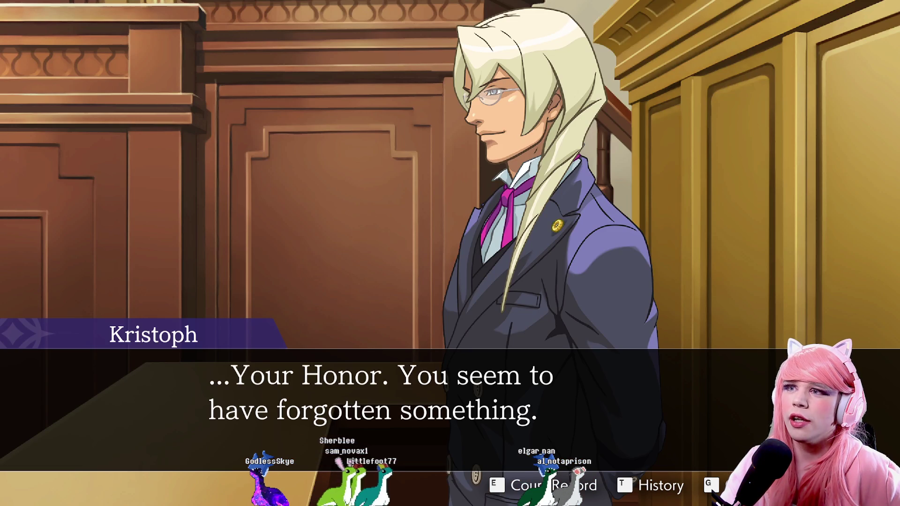
key(Return)
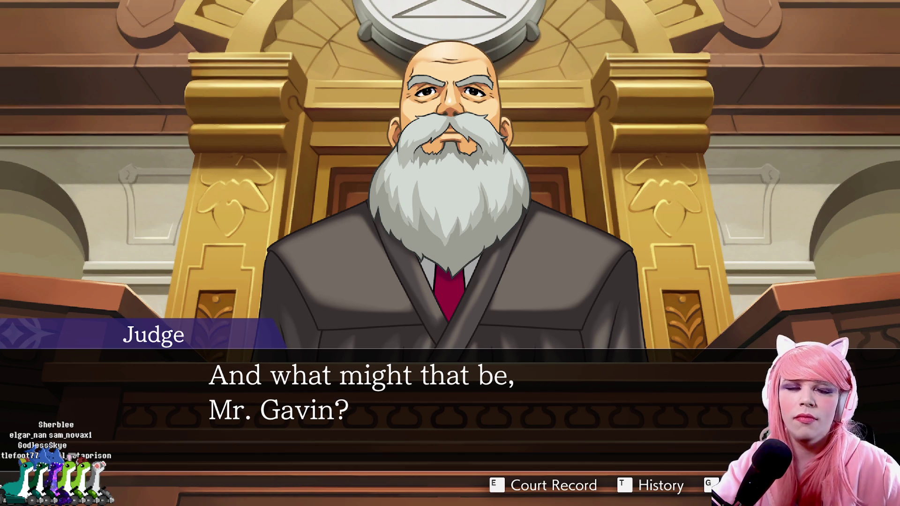
Hear Payne admit Phoenix reported the murder, then bring up the basement crime-scene diagram.
click(280, 207)
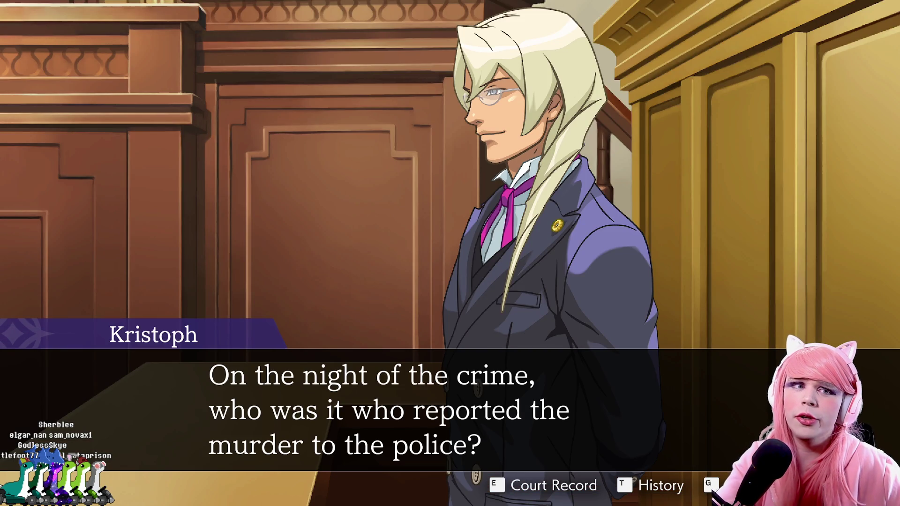
key(Return)
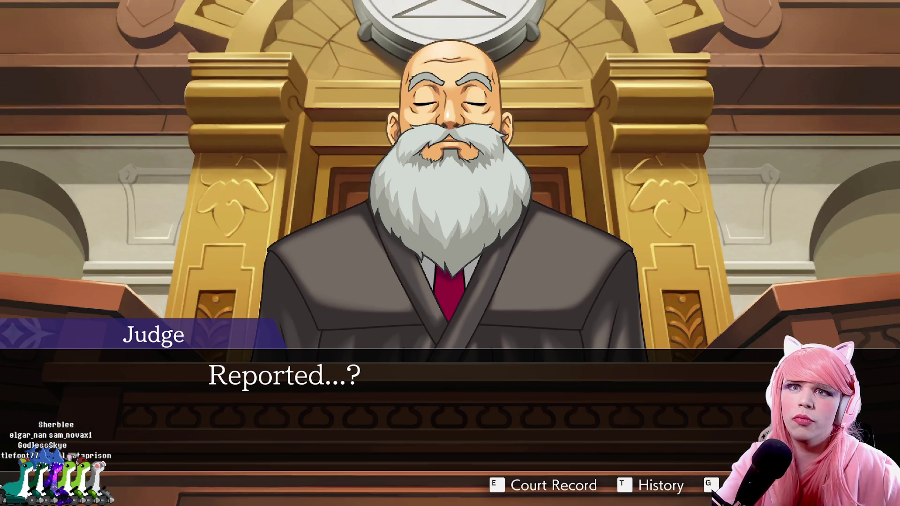
key(Return)
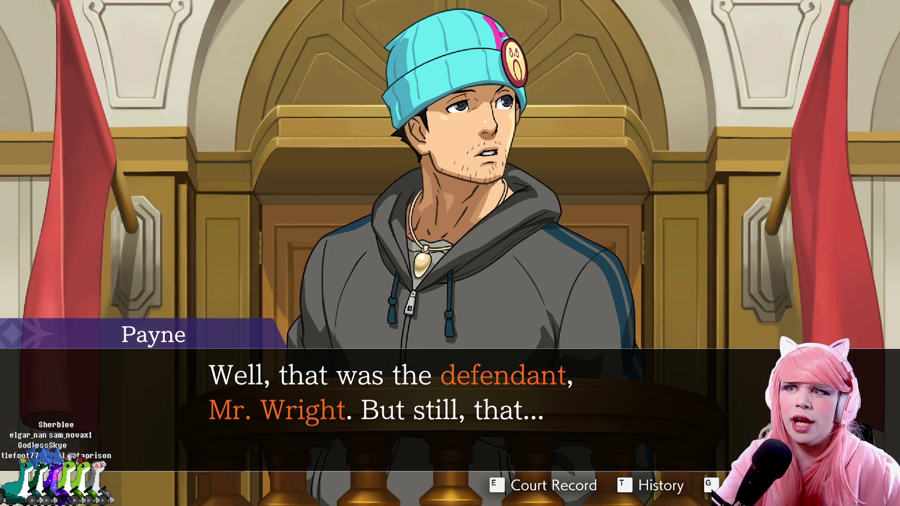
key(Return)
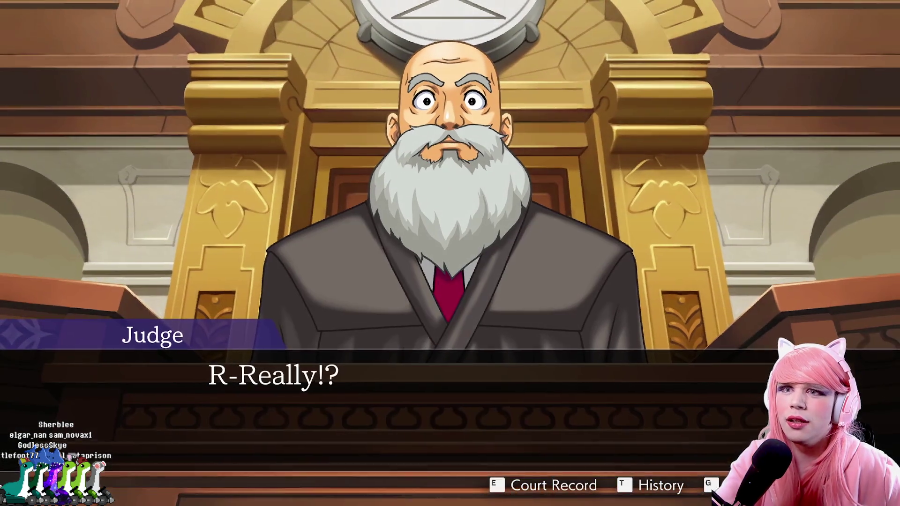
key(Return)
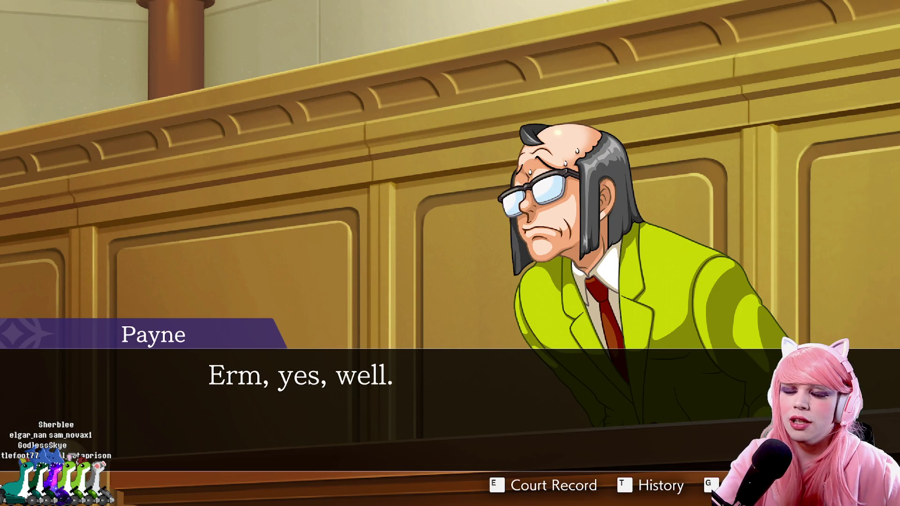
key(Return)
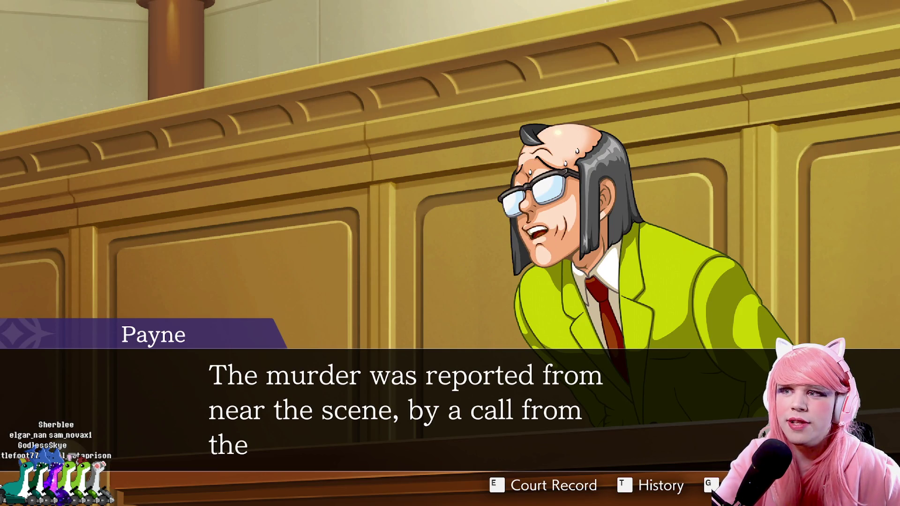
key(Return)
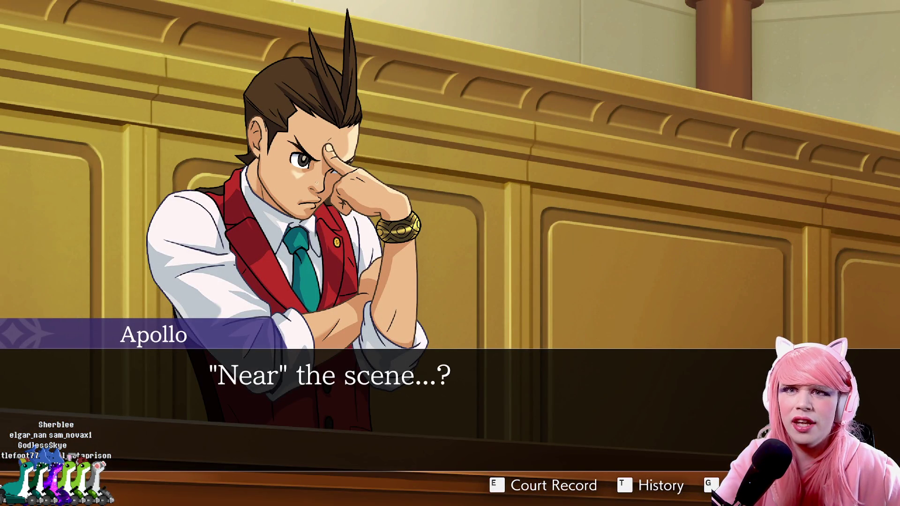
key(Return)
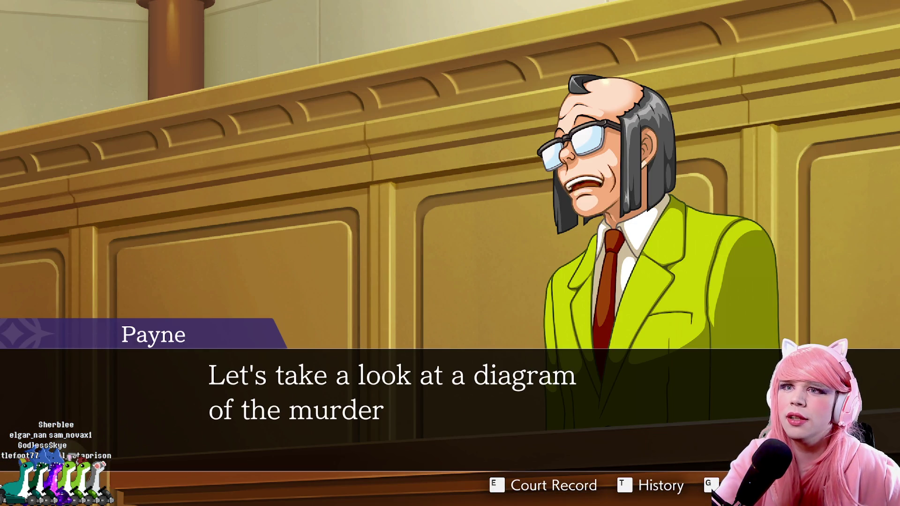
key(Return)
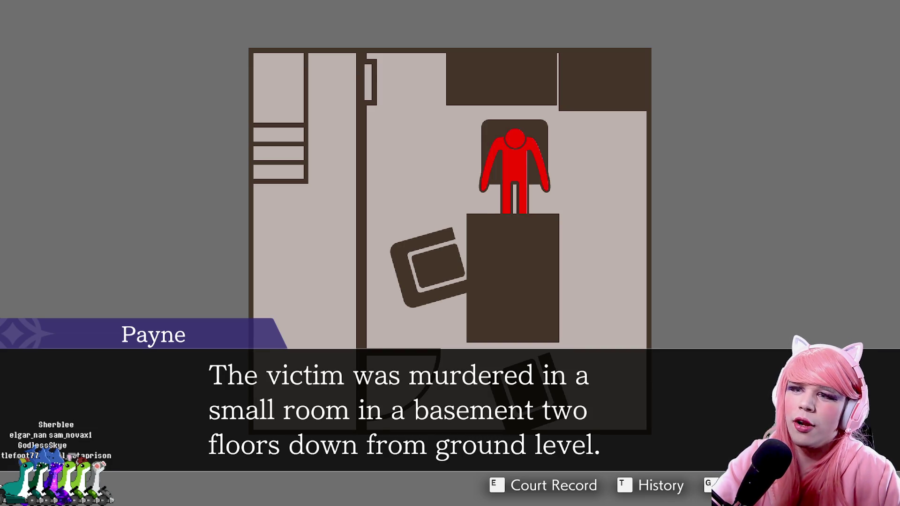
Step through Payne's explanation of no reception and the hallway stairs, reaching the phone-call flashback.
key(Return)
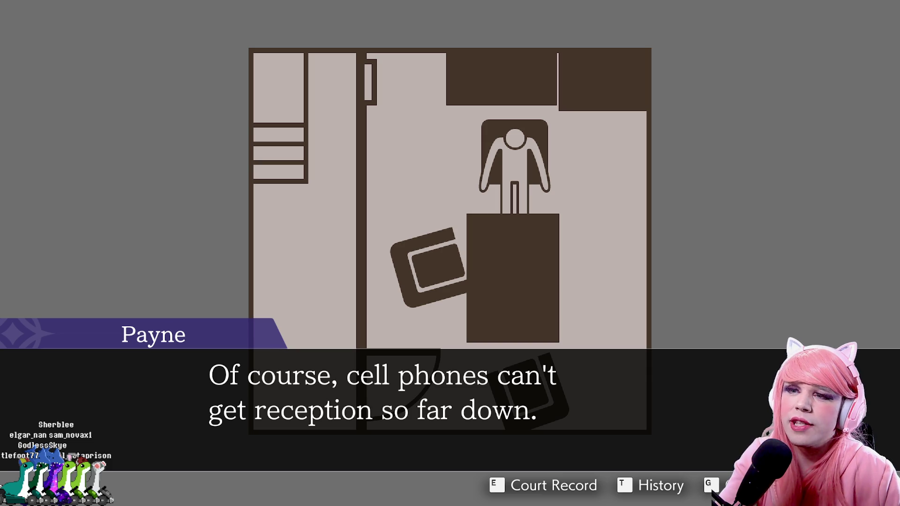
key(Return)
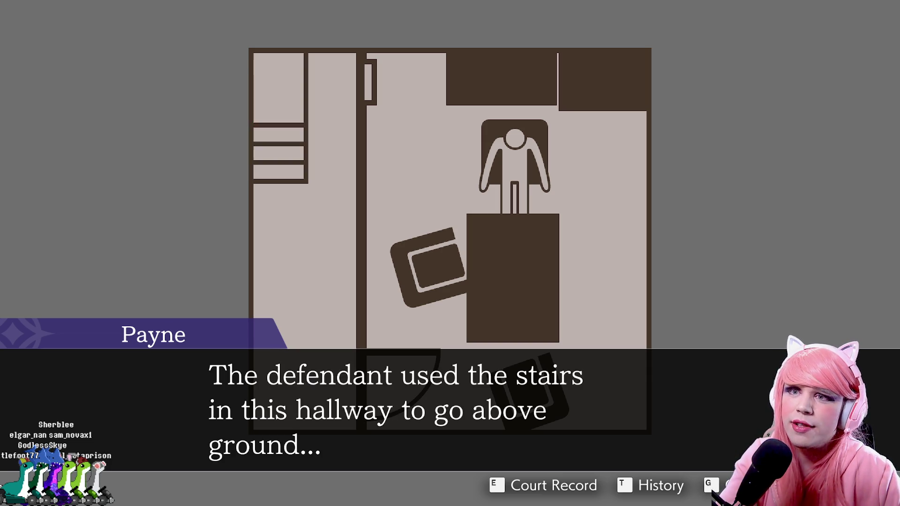
key(Return)
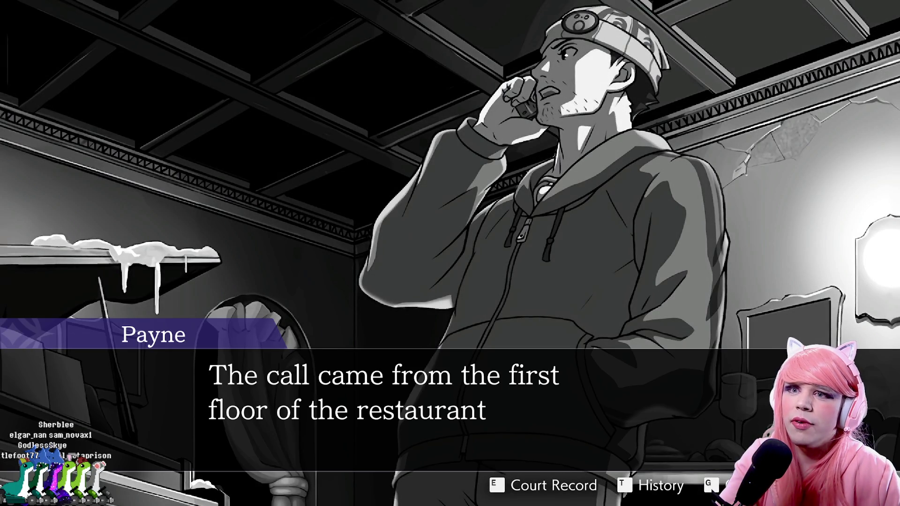
key(Return)
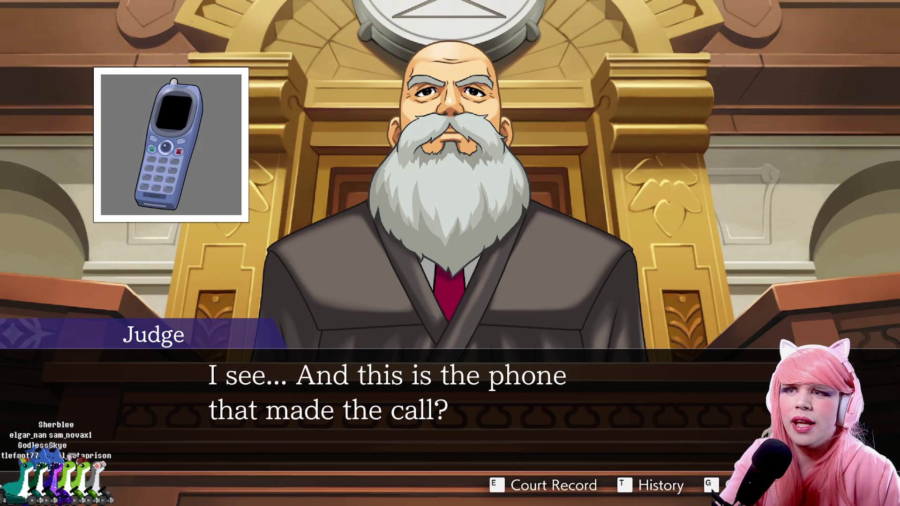
key(Return)
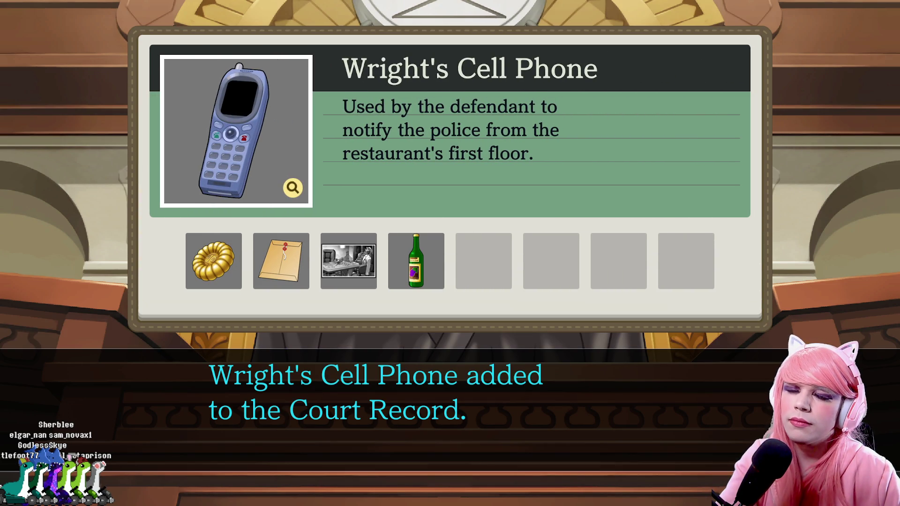
key(Return)
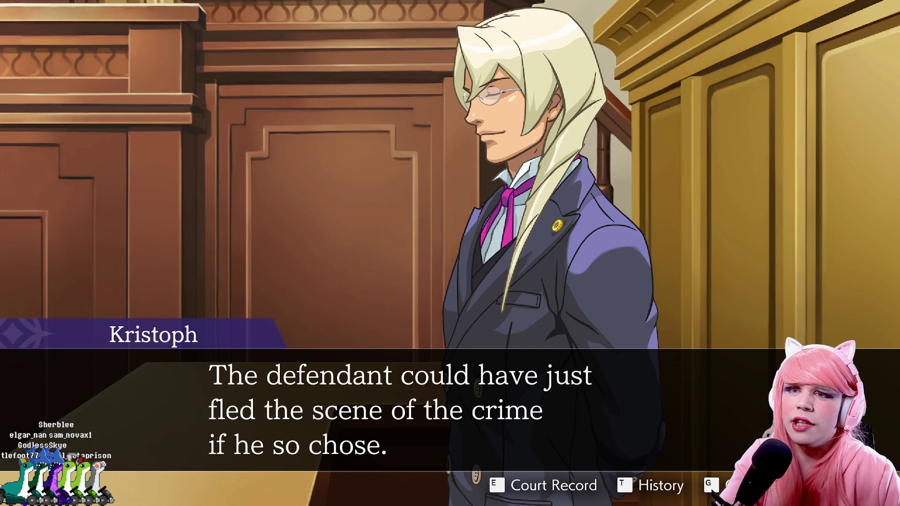
Follow Kristoph's defence of Phoenix and Payne's rebuttal through Kristoph's challenge to the prosecution.
key(Return)
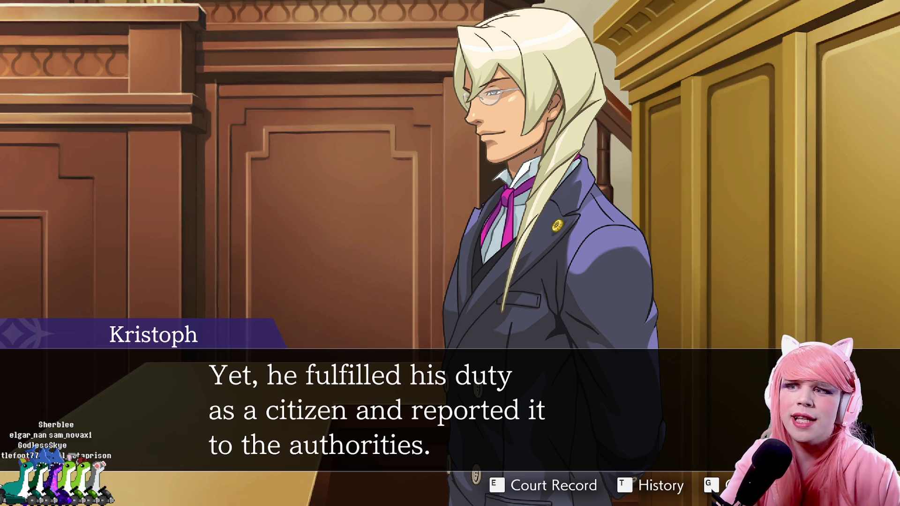
key(Return)
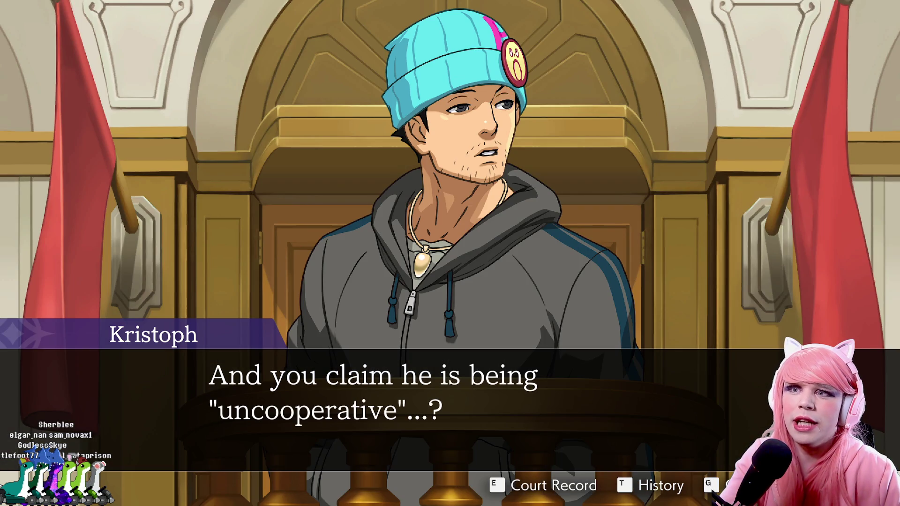
key(Return)
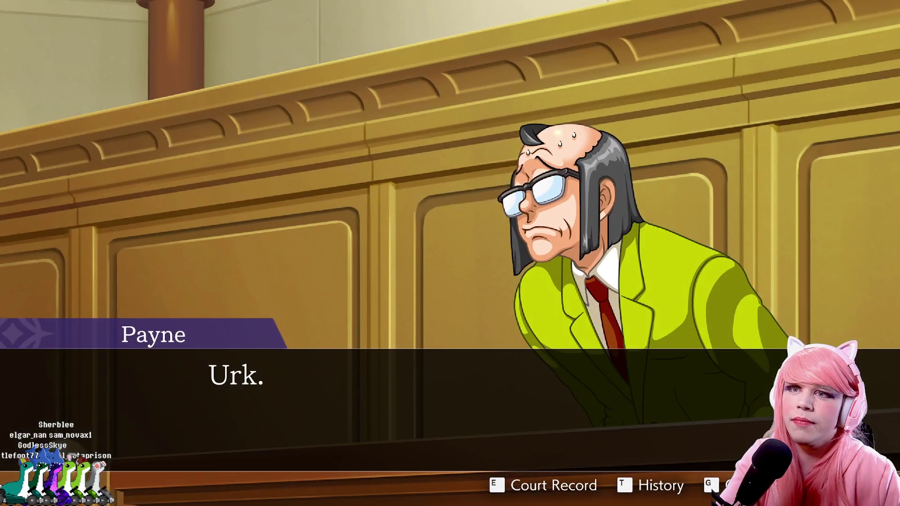
key(Return)
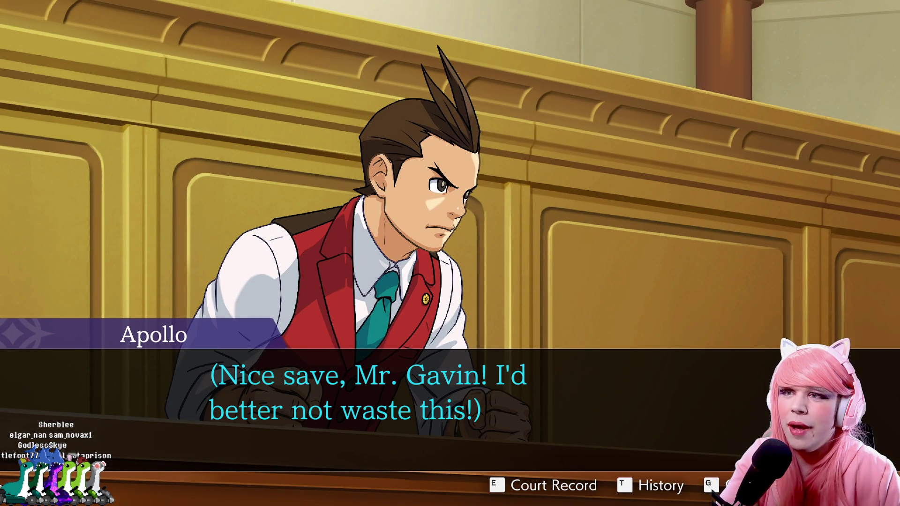
key(Return)
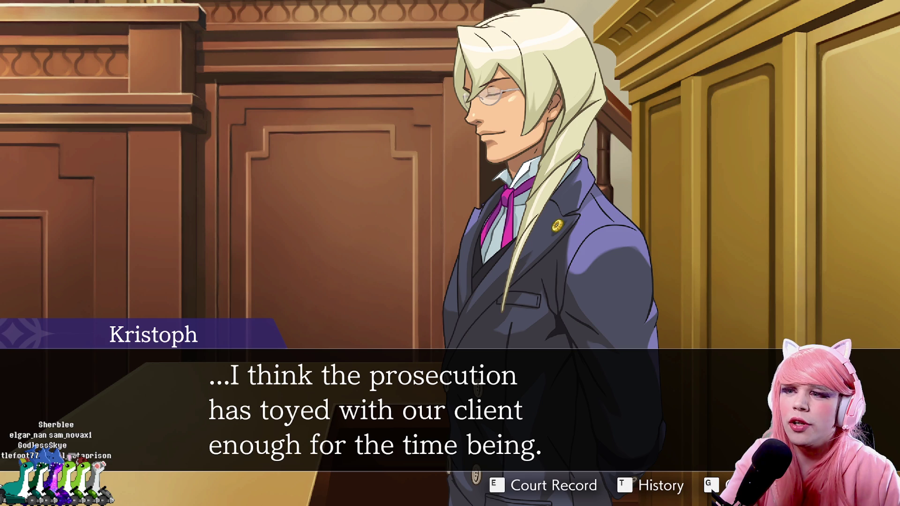
key(Return)
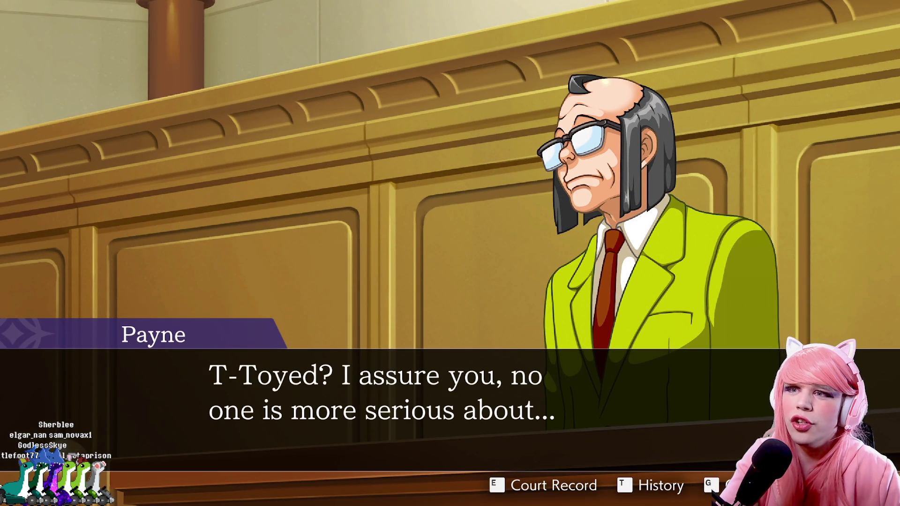
key(Return)
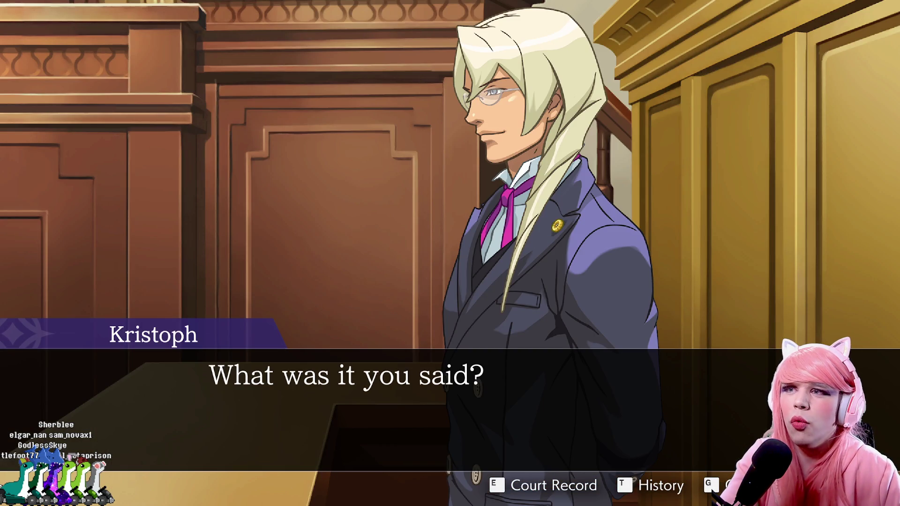
key(Return)
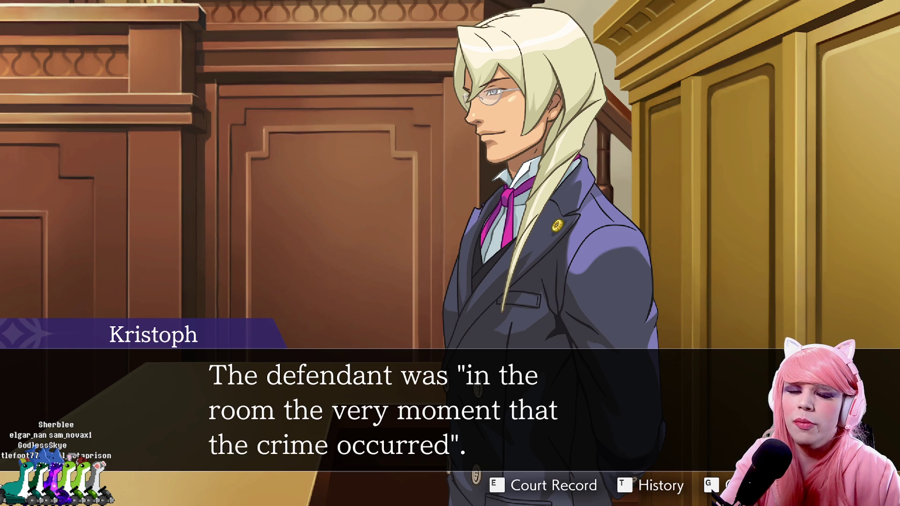
key(Return)
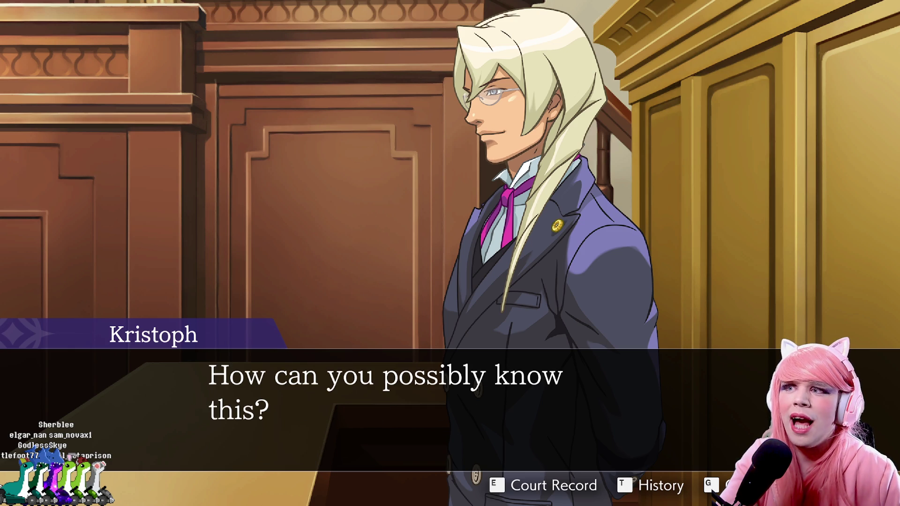
Hear Kristoph raise a witness, Apollo deduce someone else saw the crime, and Kristoph's warm-up remark.
key(Return)
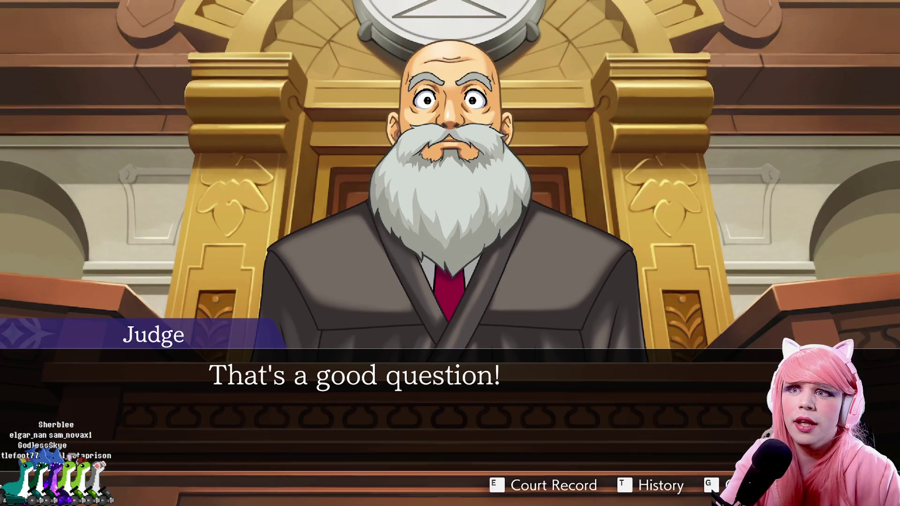
key(Return)
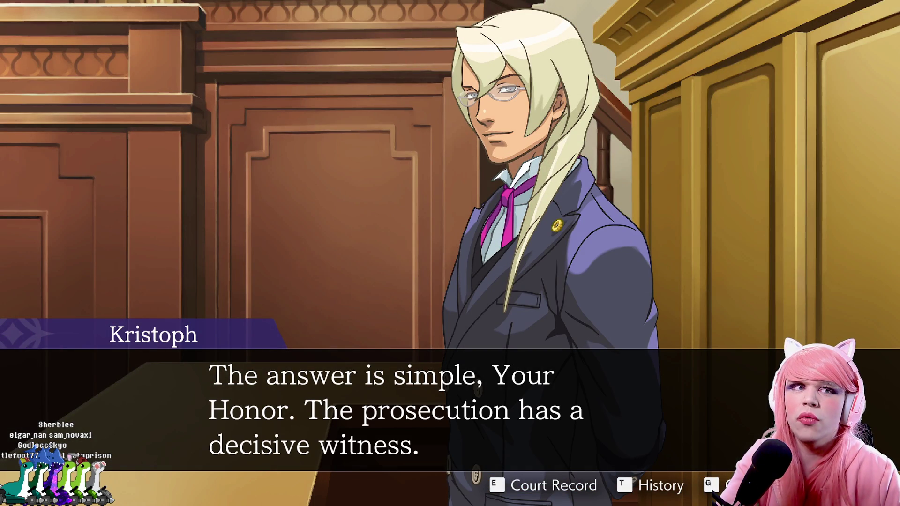
key(Return)
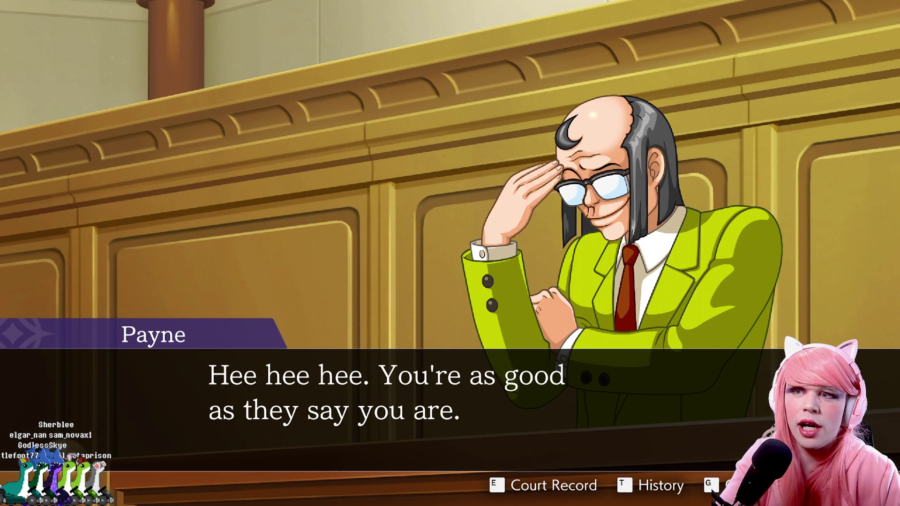
key(Return)
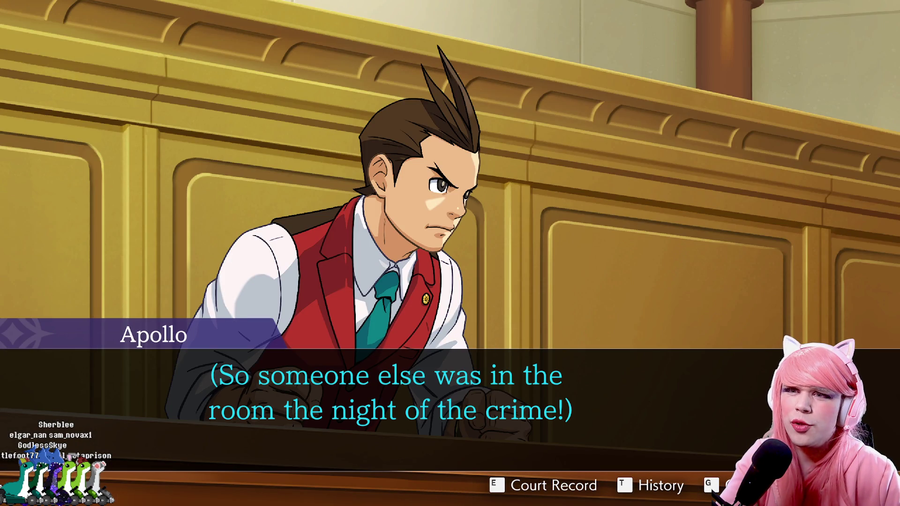
key(Return)
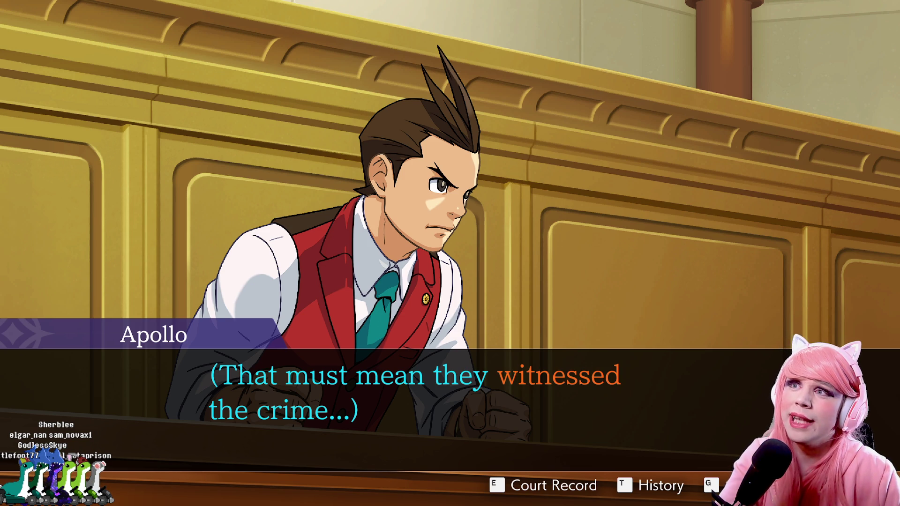
key(Return)
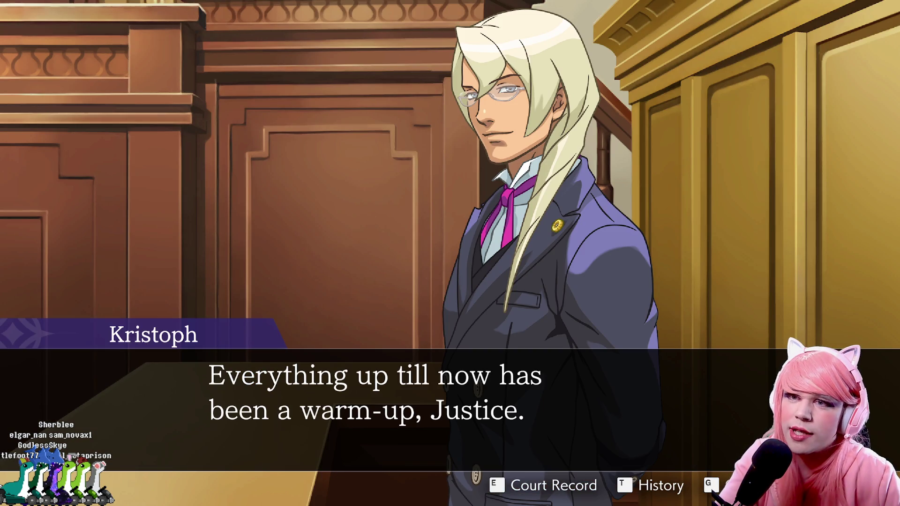
key(Return)
key(Return)
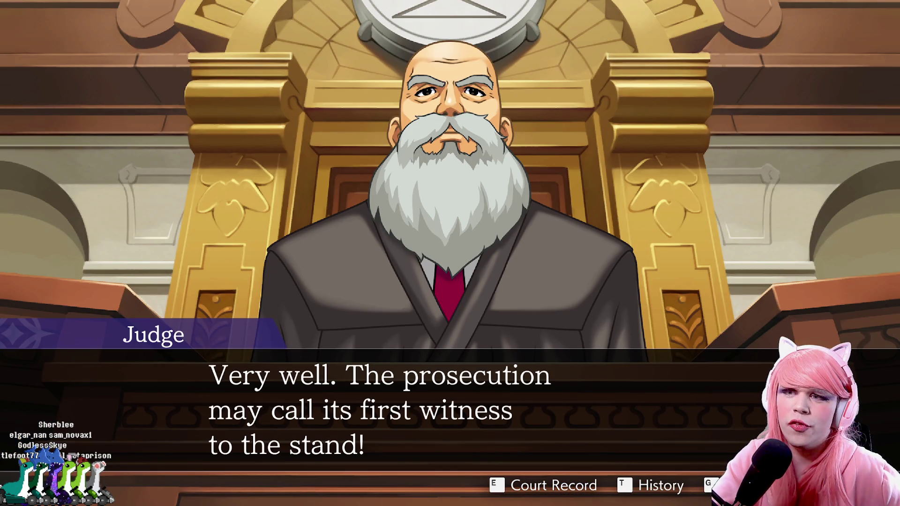
Move to the witness stand, where the hiding fur-hatted witness prompts the Judge to ask where they are.
key(Return)
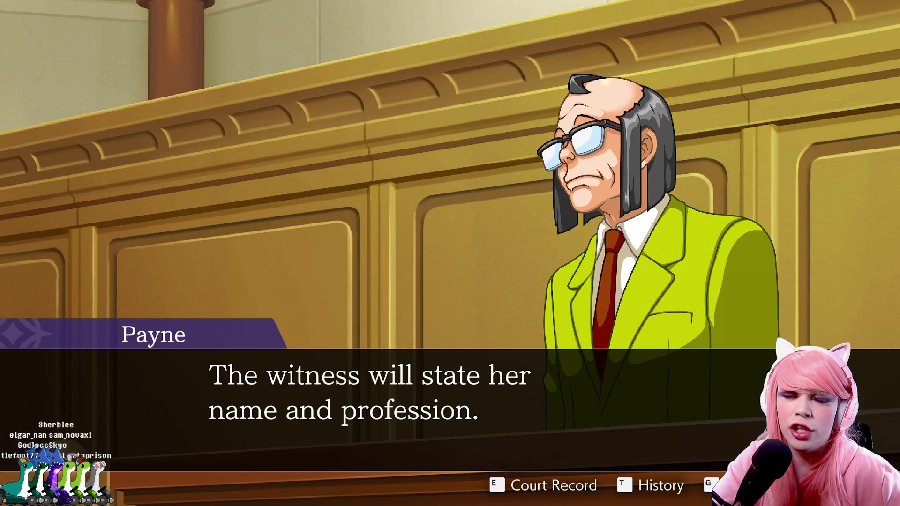
key(Return)
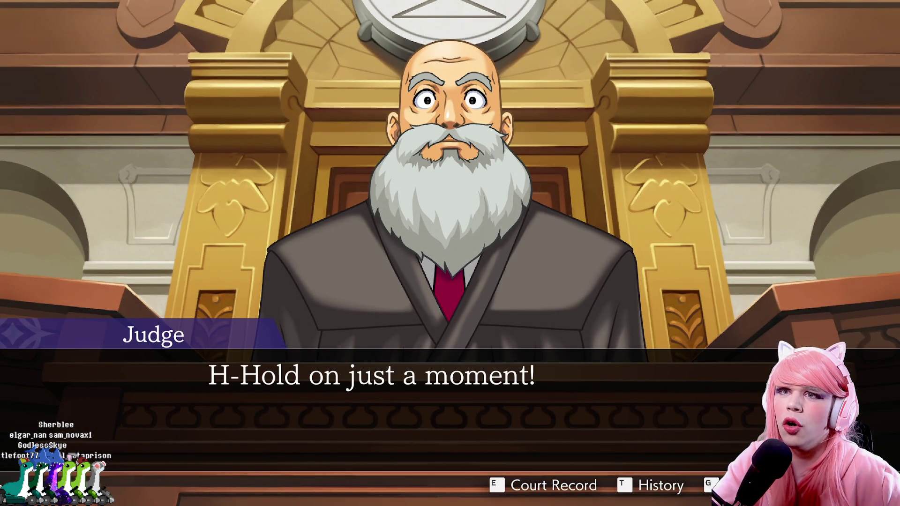
key(Return)
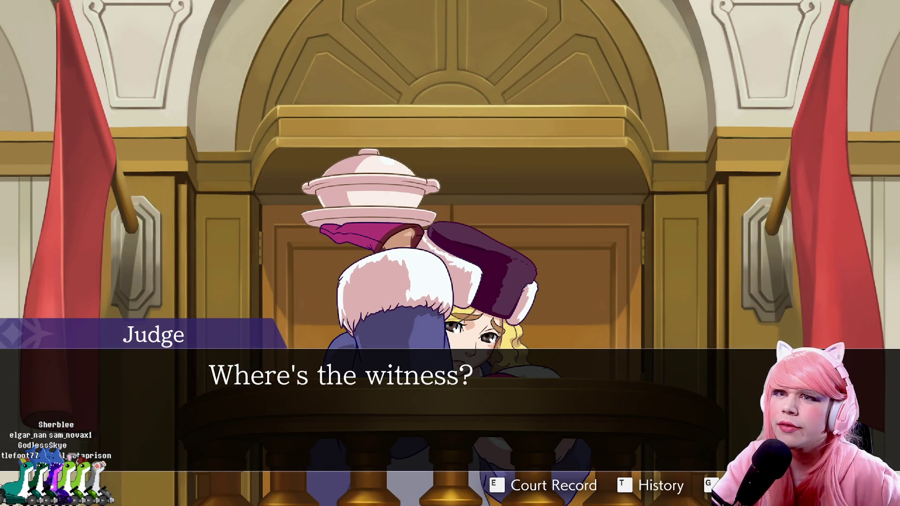
Advance through Payne's explanation, Apollo's reaction, and the Judge's reassurances to the hiding witness.
key(Return)
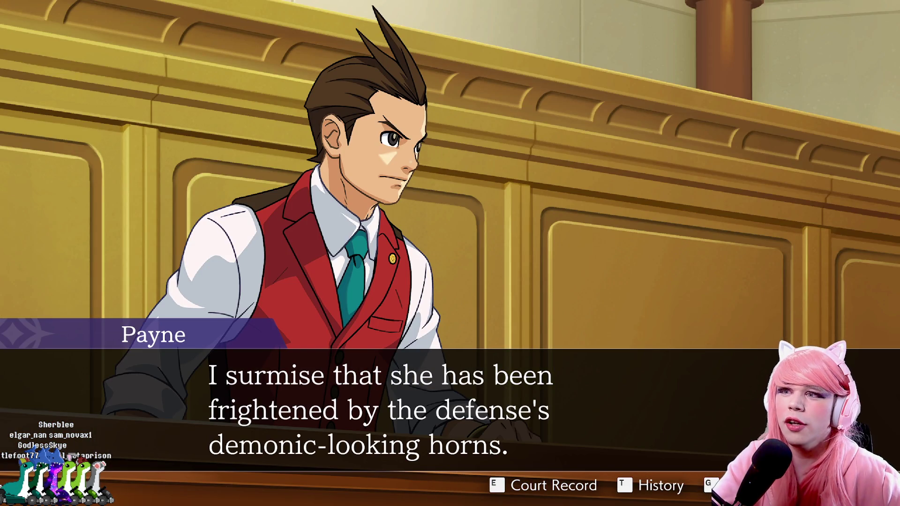
key(Return)
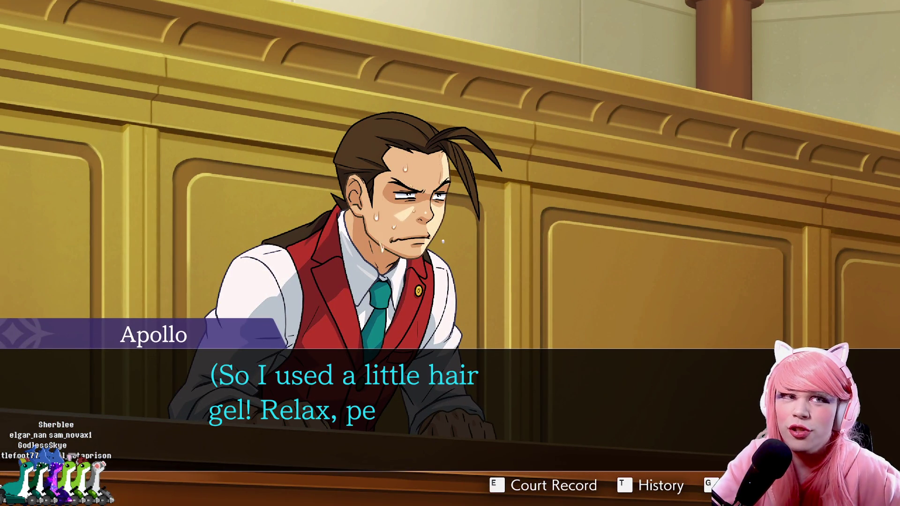
key(Return)
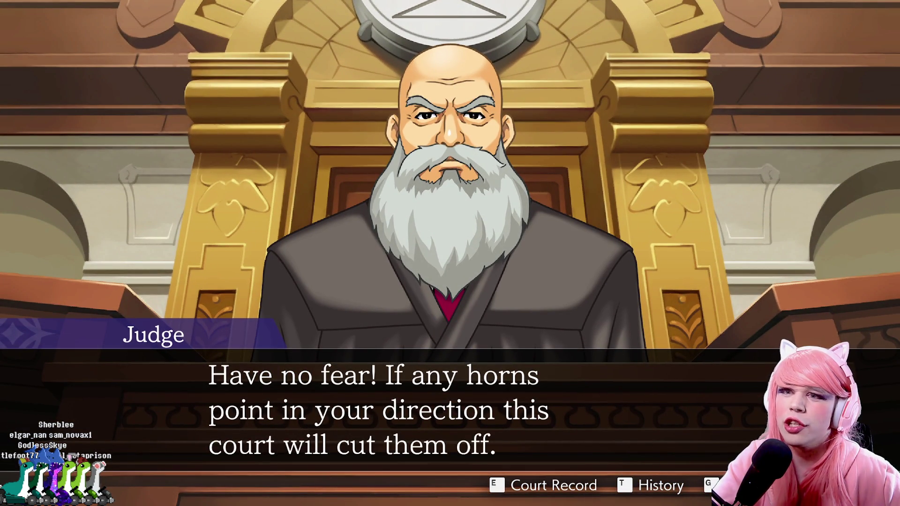
key(Return)
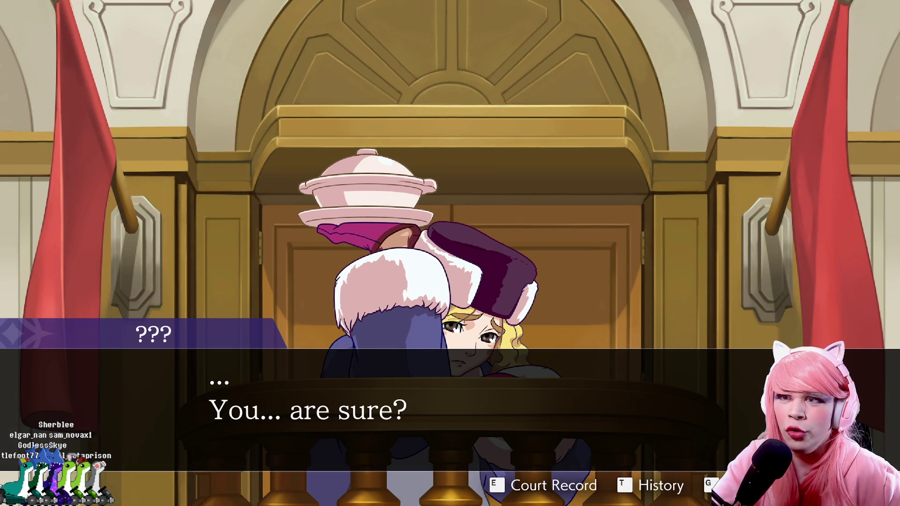
key(Return)
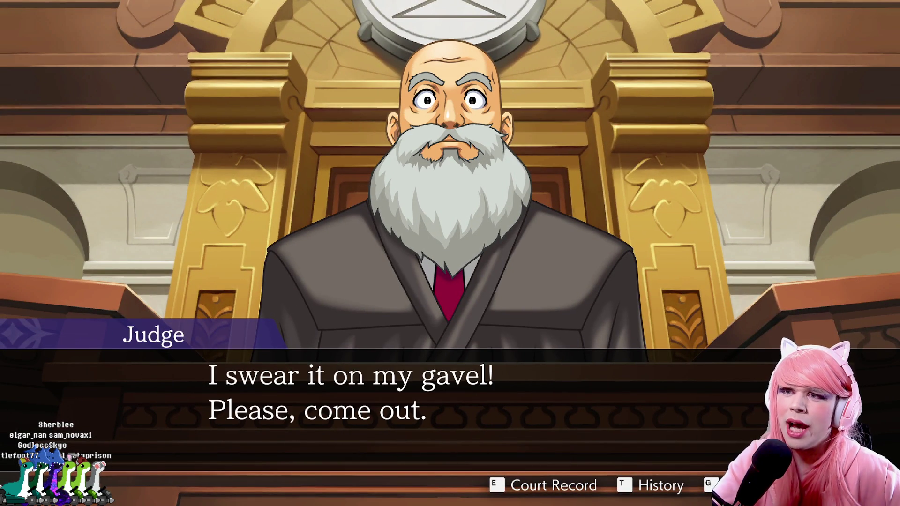
key(Return)
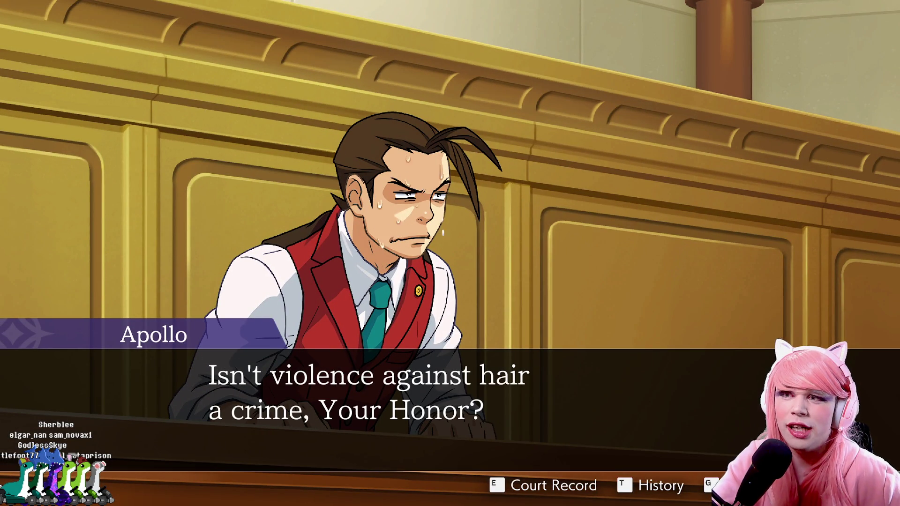
Continue as the witness emerges with her covered pot and camera and the Judge questions Payne.
key(Return)
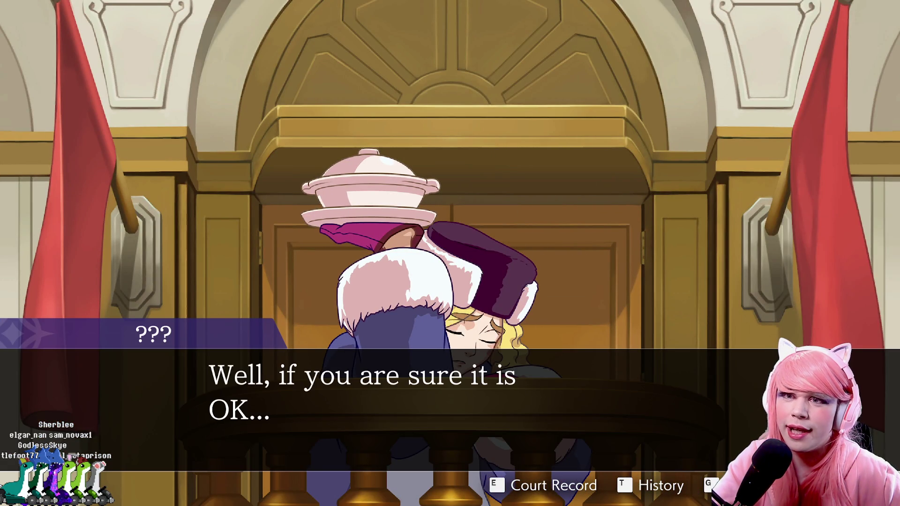
key(Return)
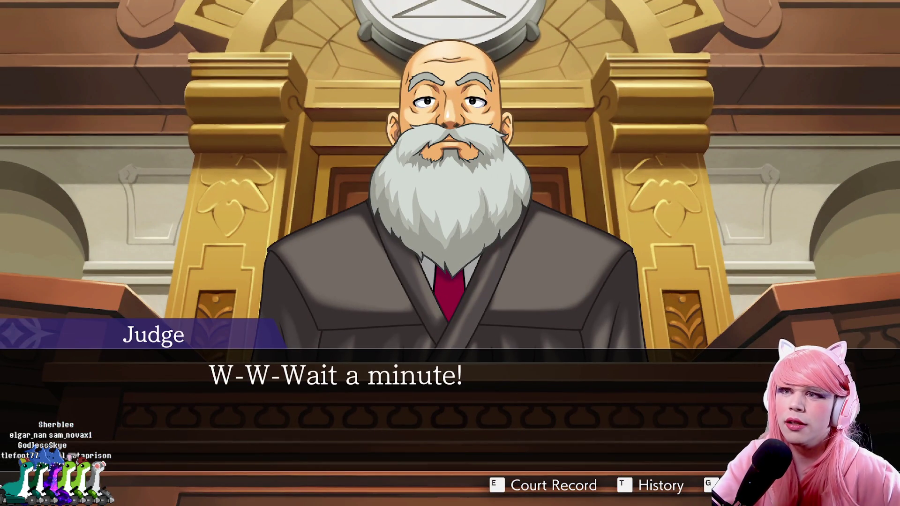
key(Return)
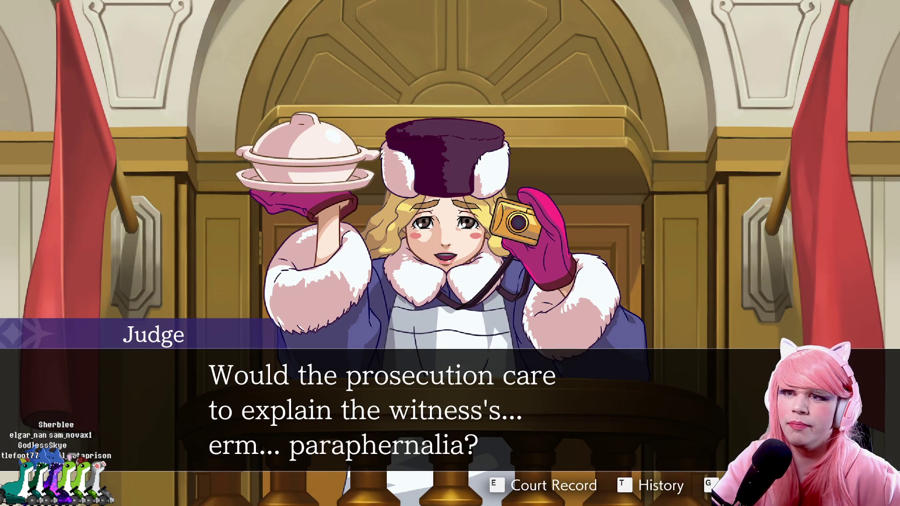
key(Return)
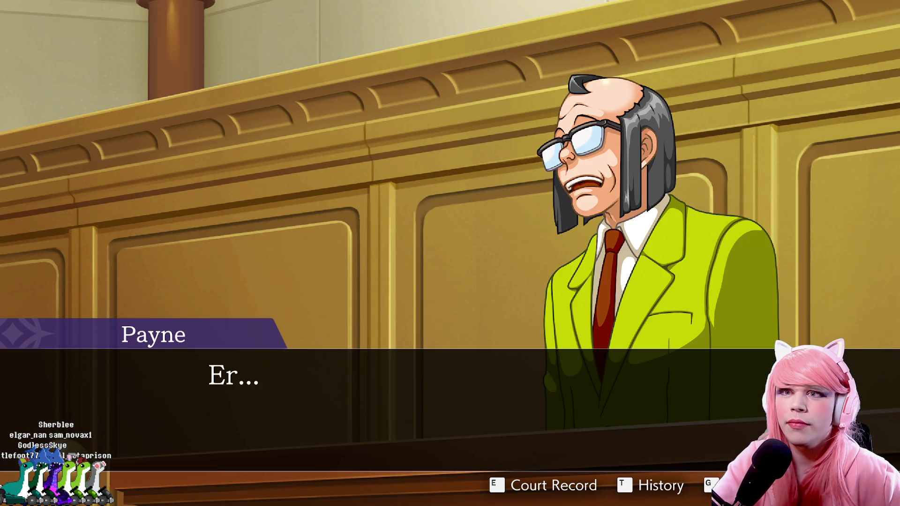